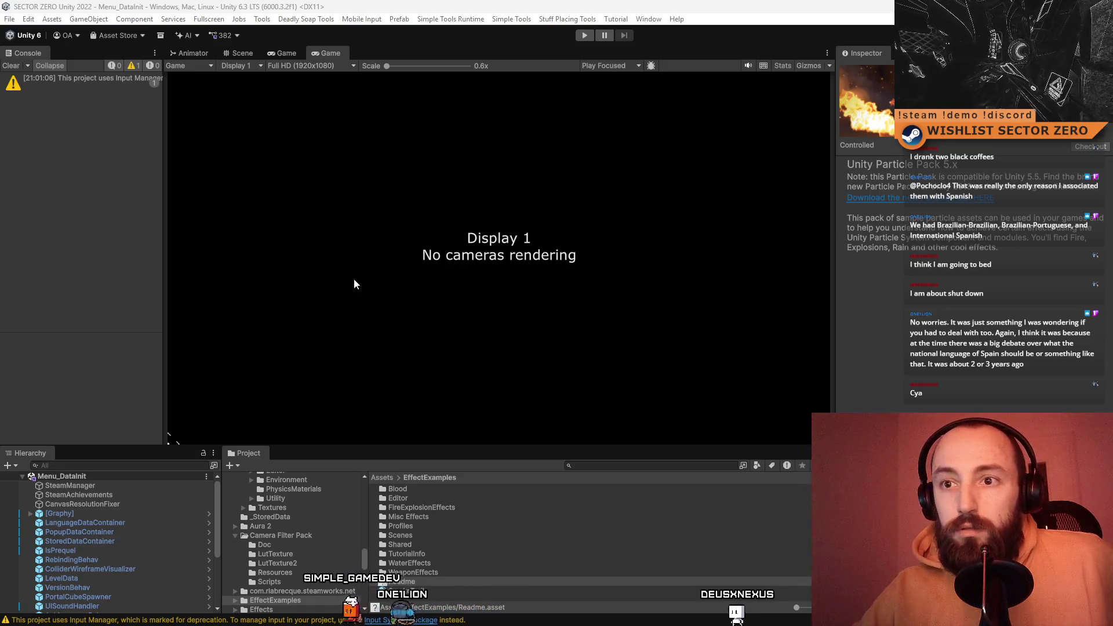
- Switch to the Chrome window with the SECTOR ZERO Google Alert email and maximize it
key("alt+Tab")
key("super+Up")
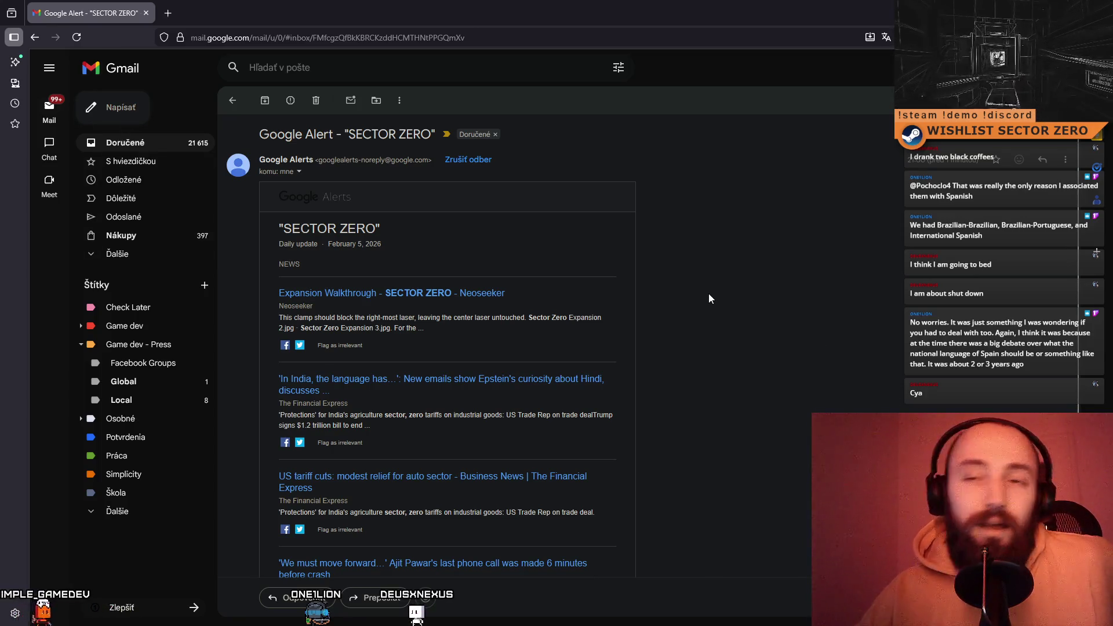
- Open the 'Expansion Walkthrough - SECTOR ZERO - Neoseeker' link in a new tab and switch to it
scroll(733, 318, "down", 5)
scroll(737, 367, "up", 5)
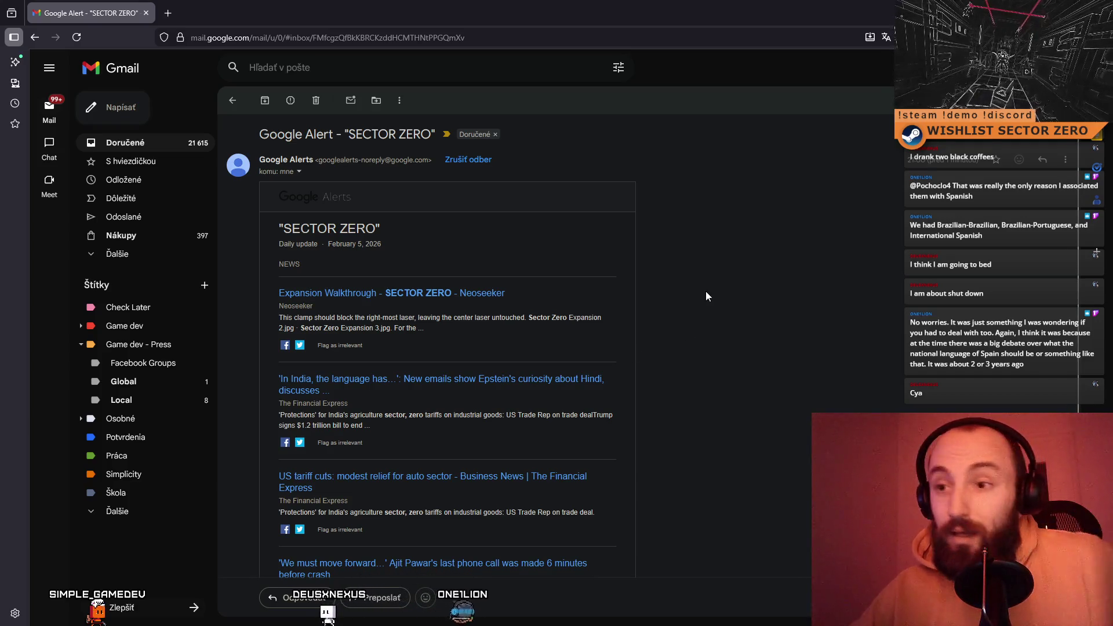
scroll(706, 296, "down", 2)
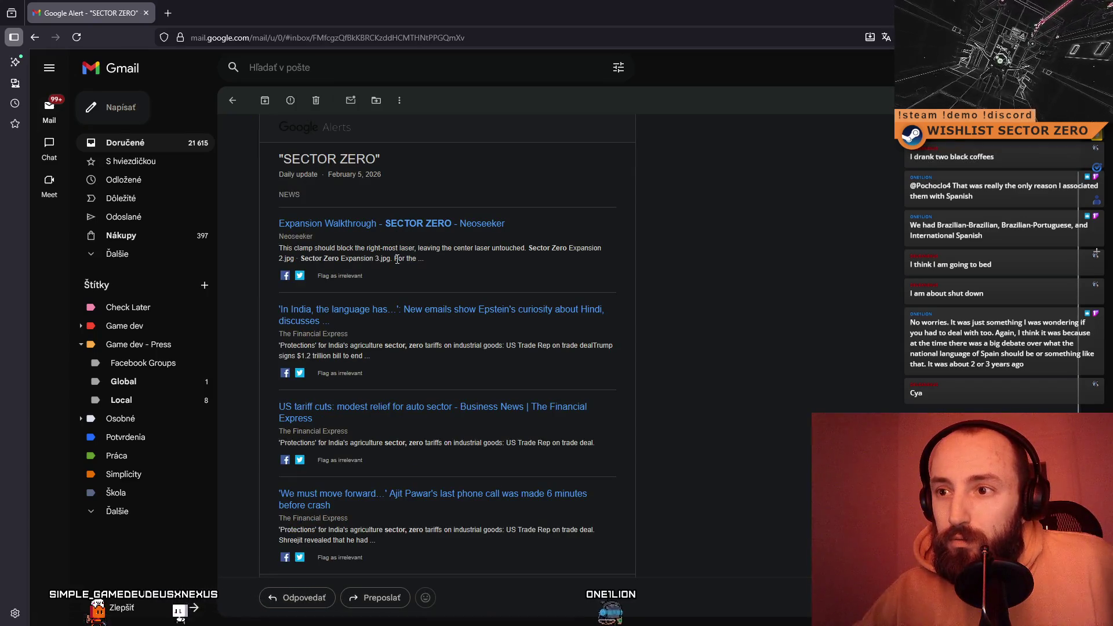
middle_click(408, 226)
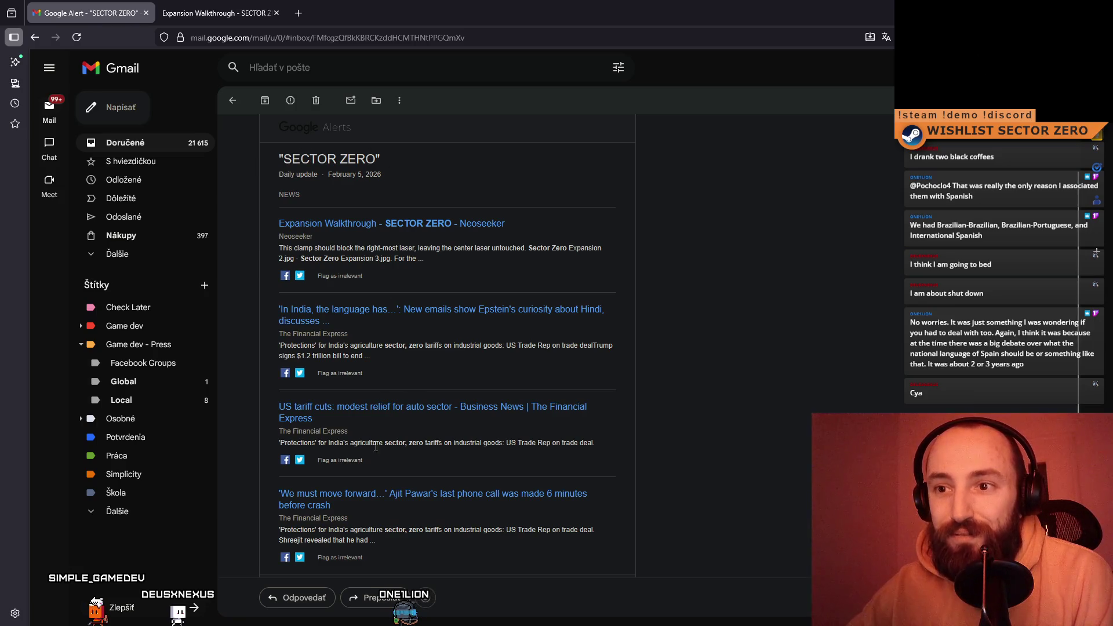
left_click(207, 13)
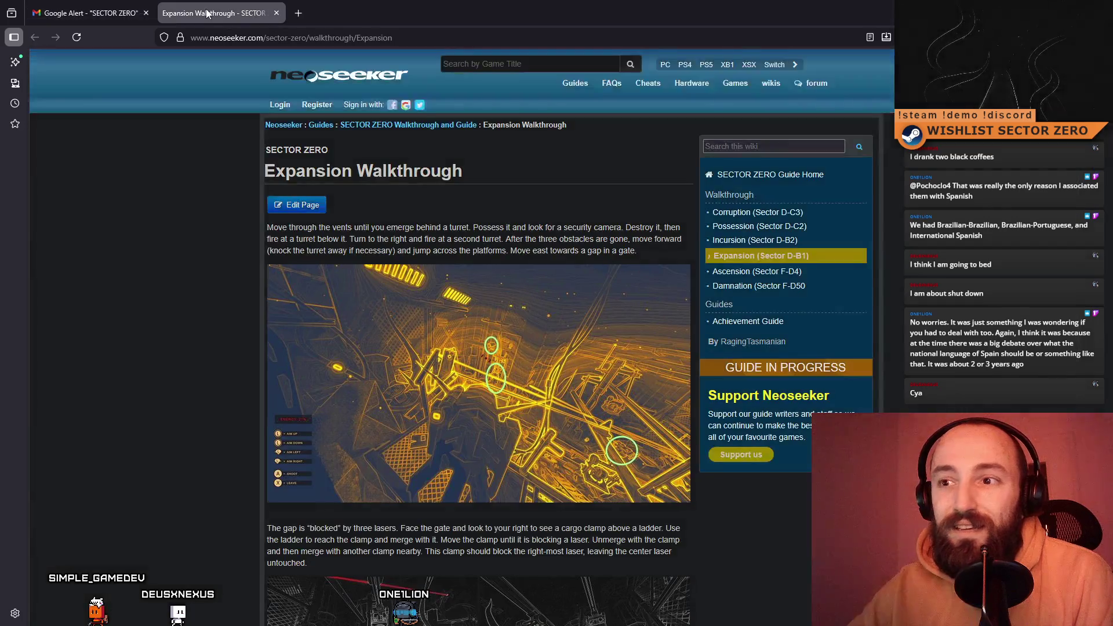
- Close the Gmail tab, then go through the Corruption and Possession walkthroughs to the Achievements Guide
left_click(146, 13)
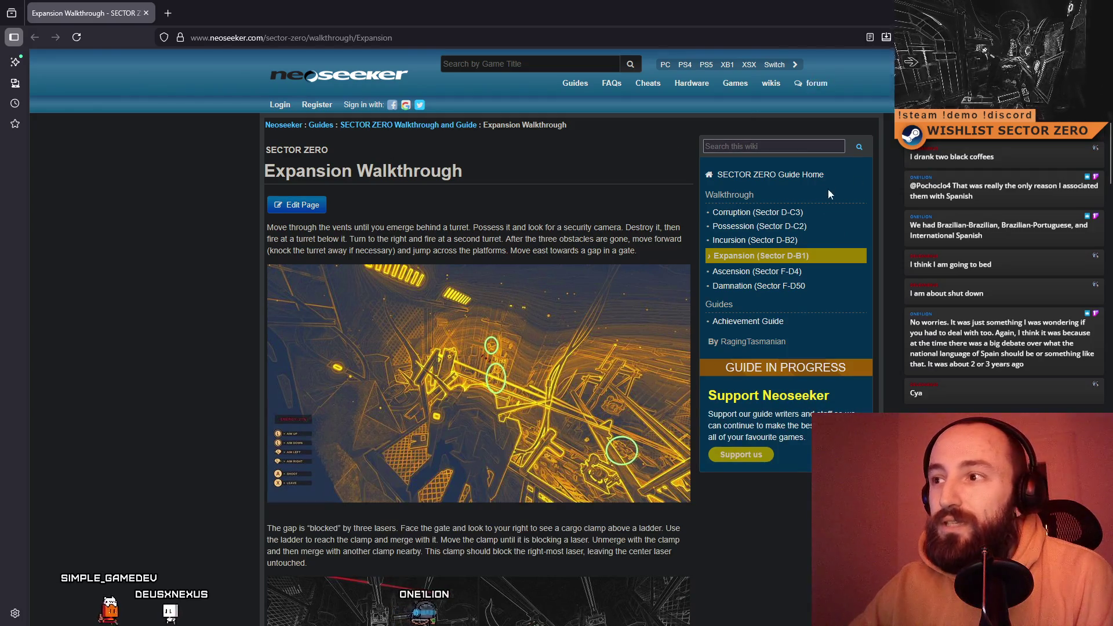
left_click(800, 227)
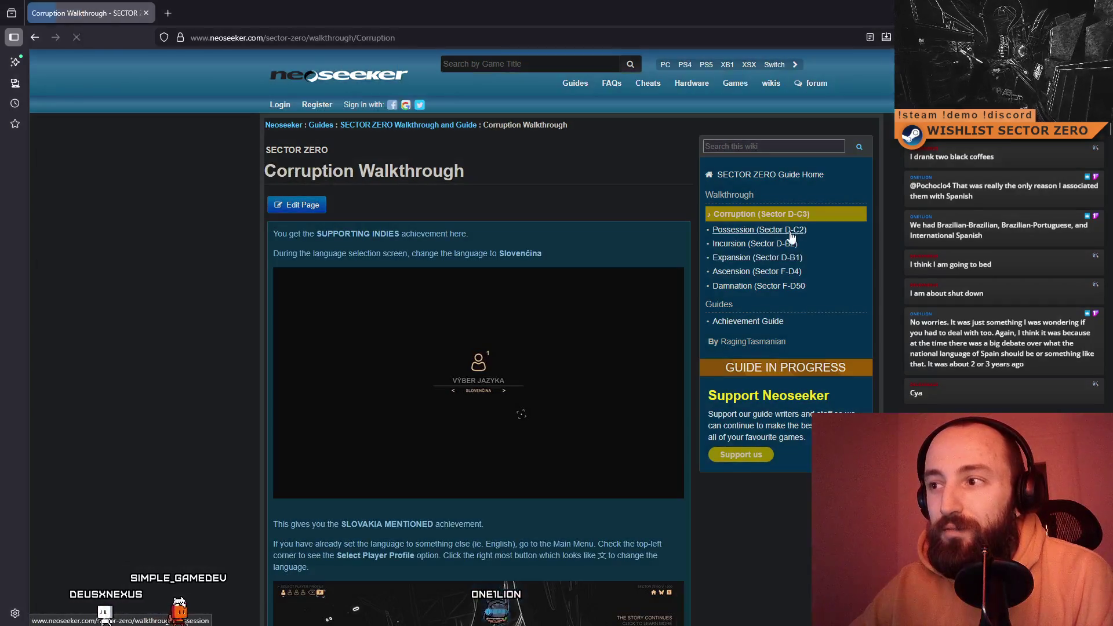
left_click(792, 235)
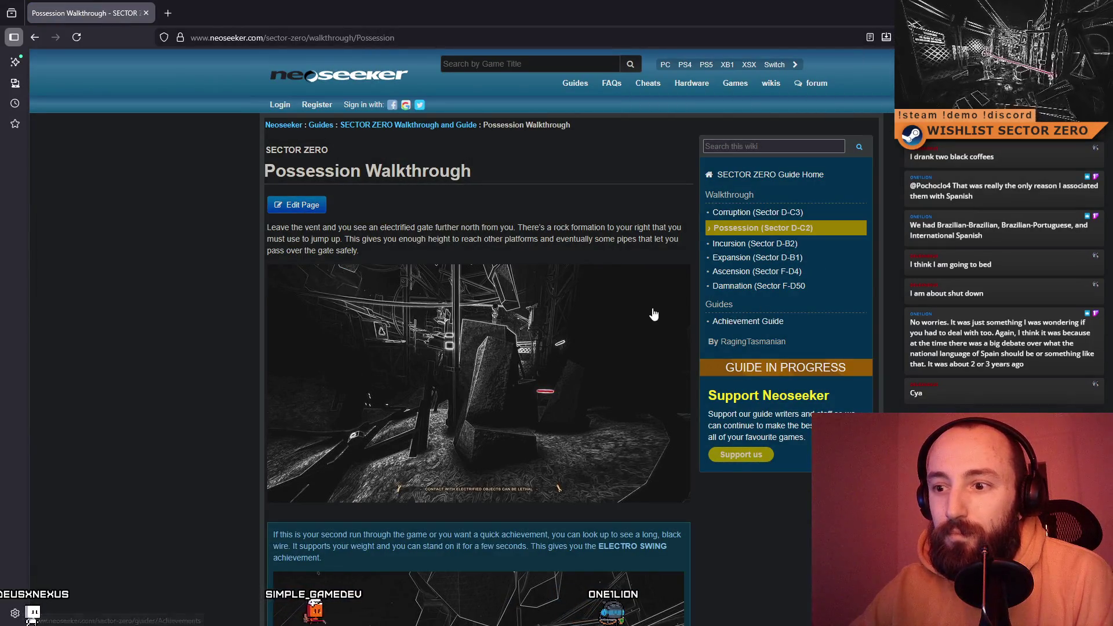
scroll(653, 313, "down", 6)
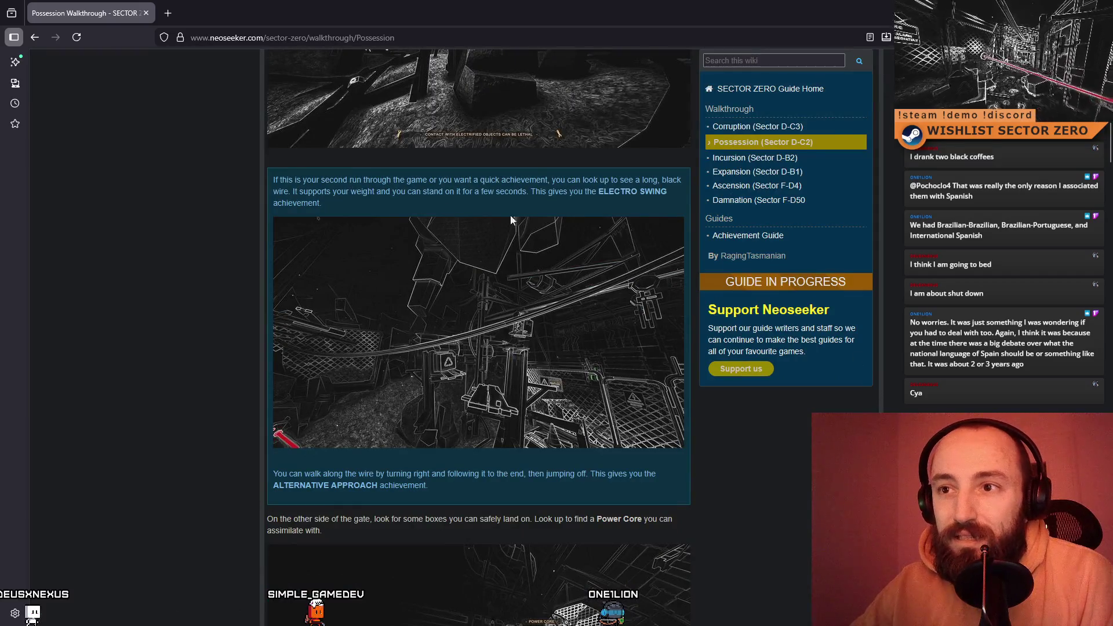
scroll(467, 194, "down", 11)
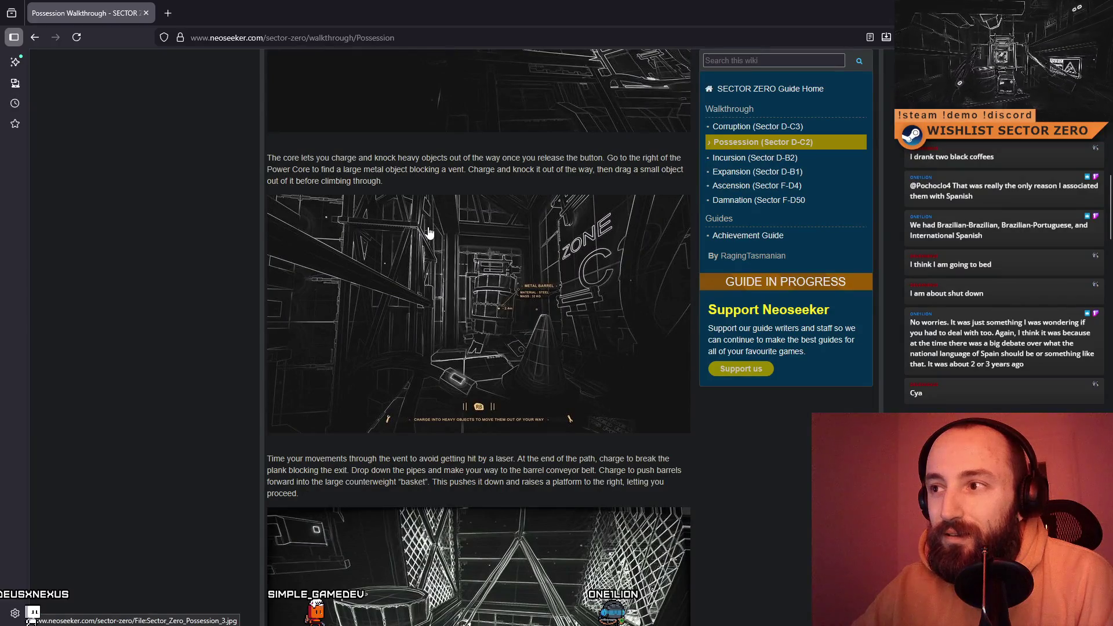
left_click(766, 239)
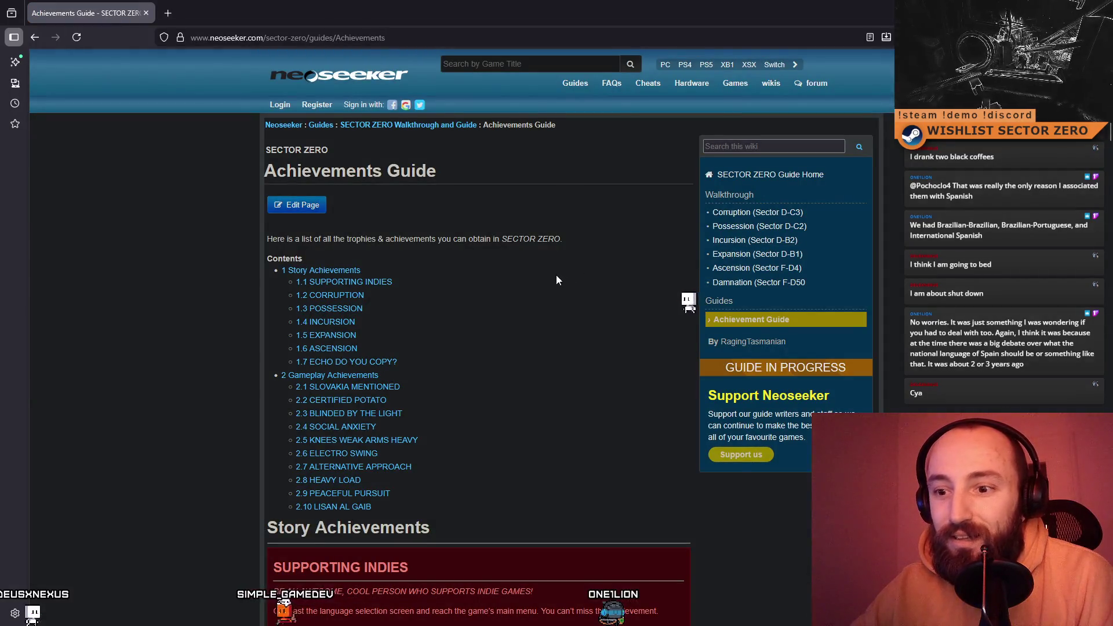
- Read through the story and gameplay achievements in the guide, down to Lisan Al Gaib
scroll(555, 273, "down", 8)
scroll(429, 248, "up", 1)
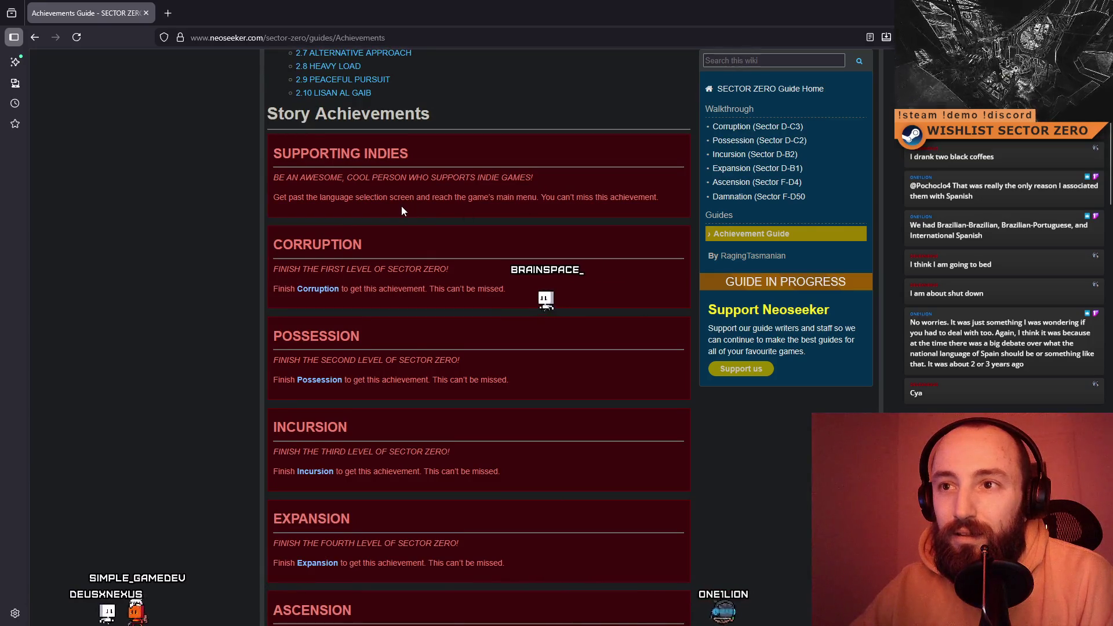
scroll(401, 245, "up", 4)
scroll(512, 327, "down", 5)
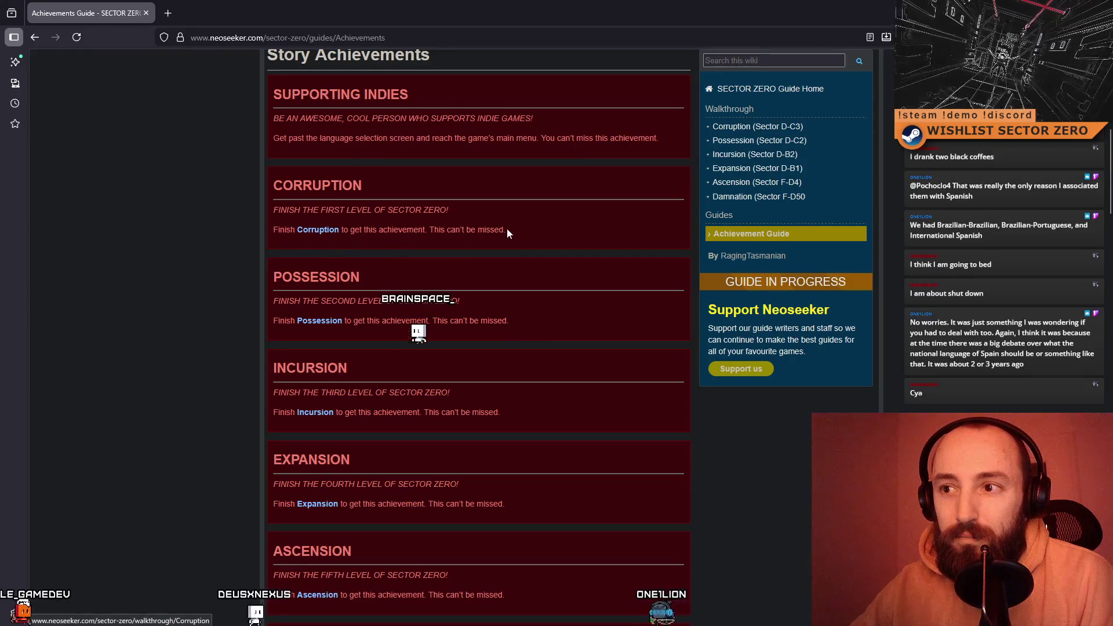
scroll(514, 230, "down", 8)
scroll(513, 228, "down", 1)
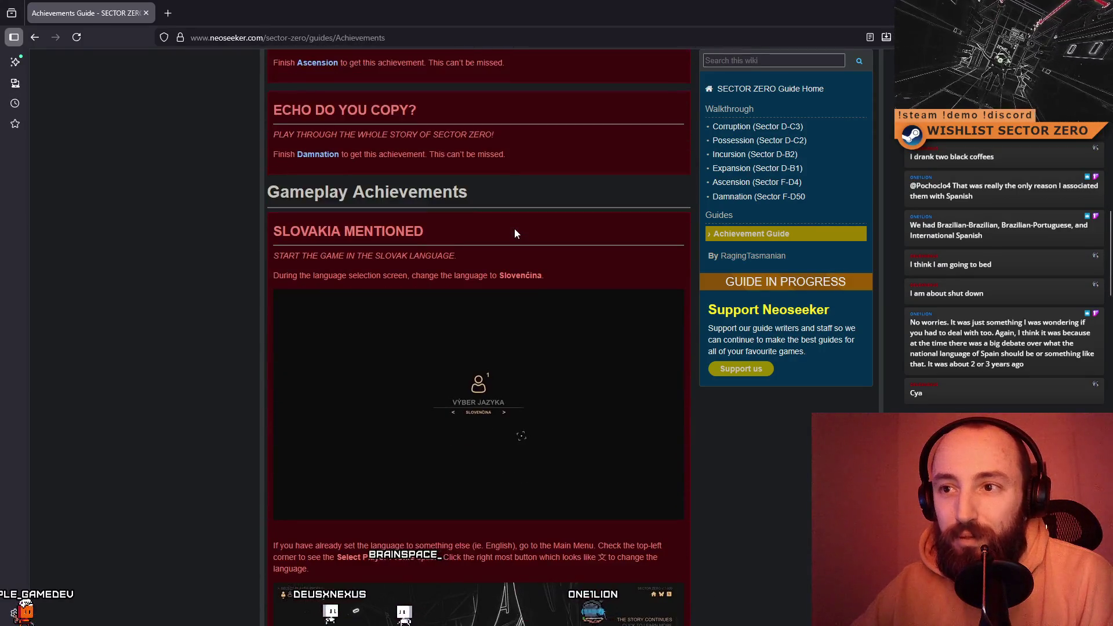
left_click_drag(299, 276, 490, 277)
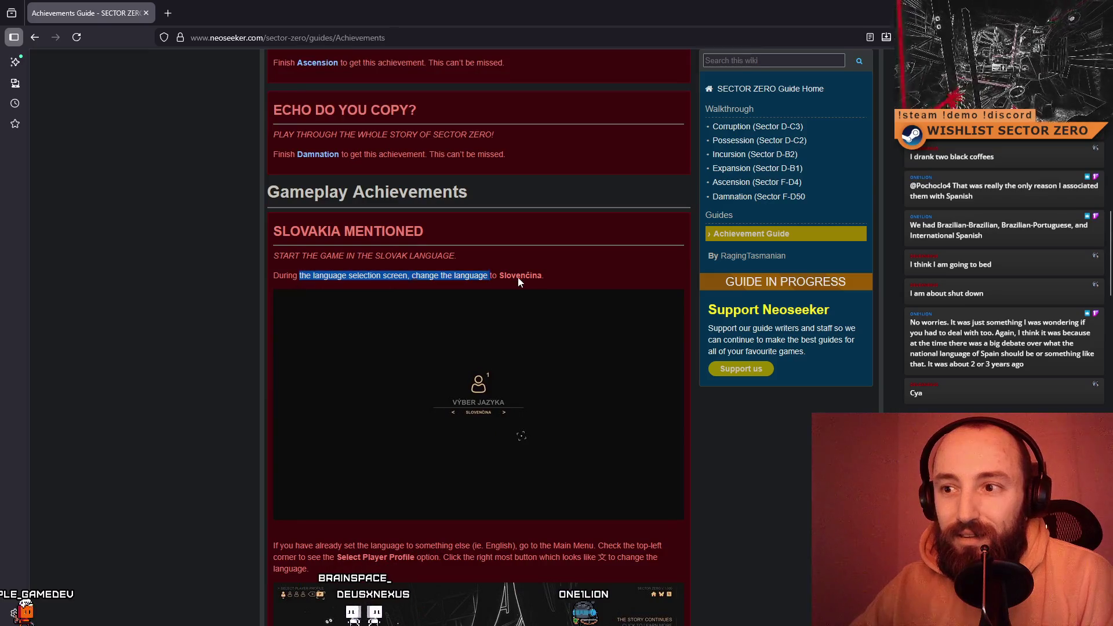
left_click(579, 276)
scroll(793, 477, "down", 3)
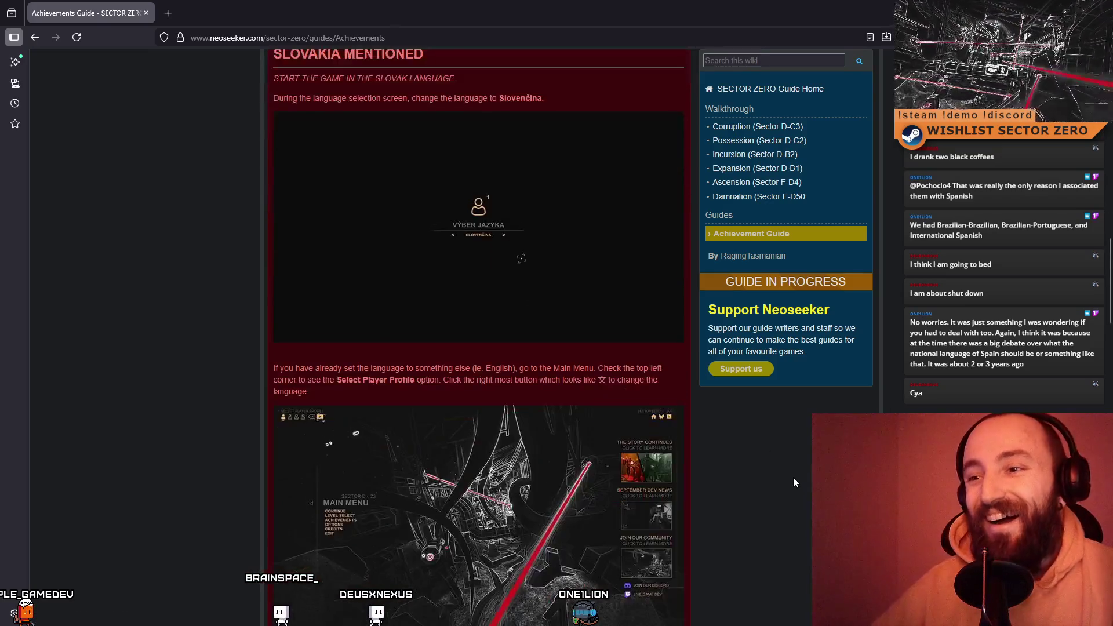
scroll(793, 481, "down", 2)
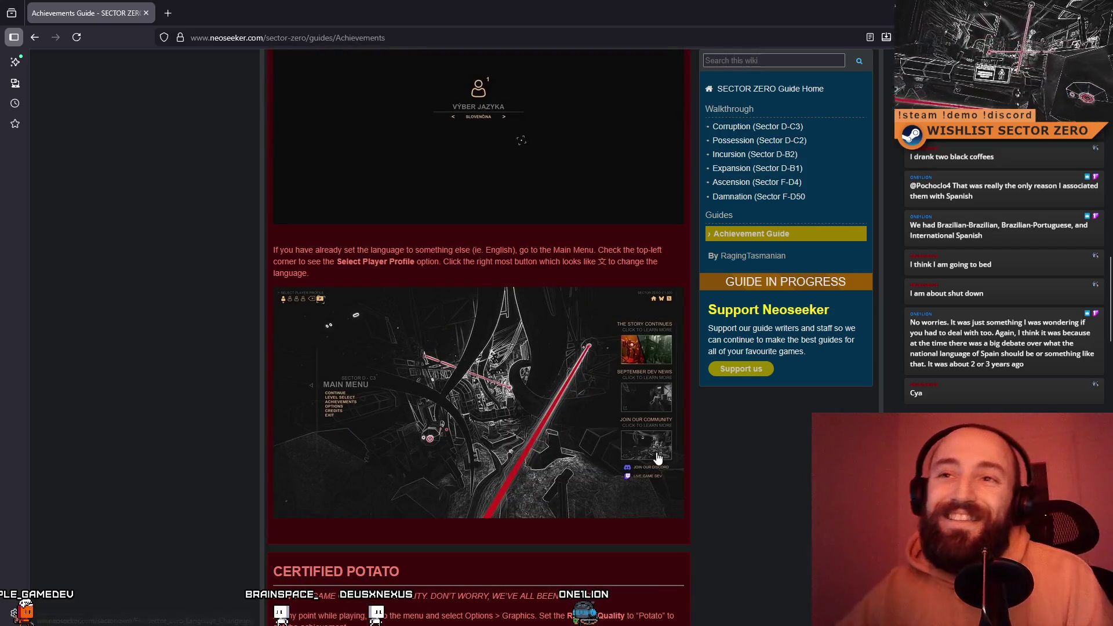
scroll(801, 452, "down", 10)
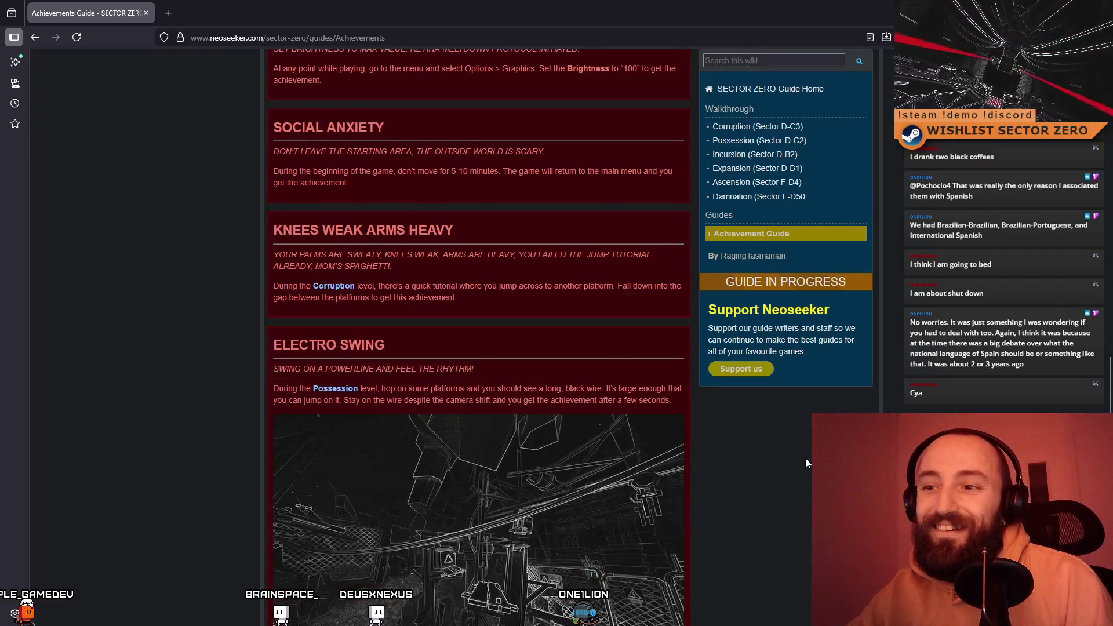
scroll(788, 473, "down", 8)
scroll(760, 490, "down", 2)
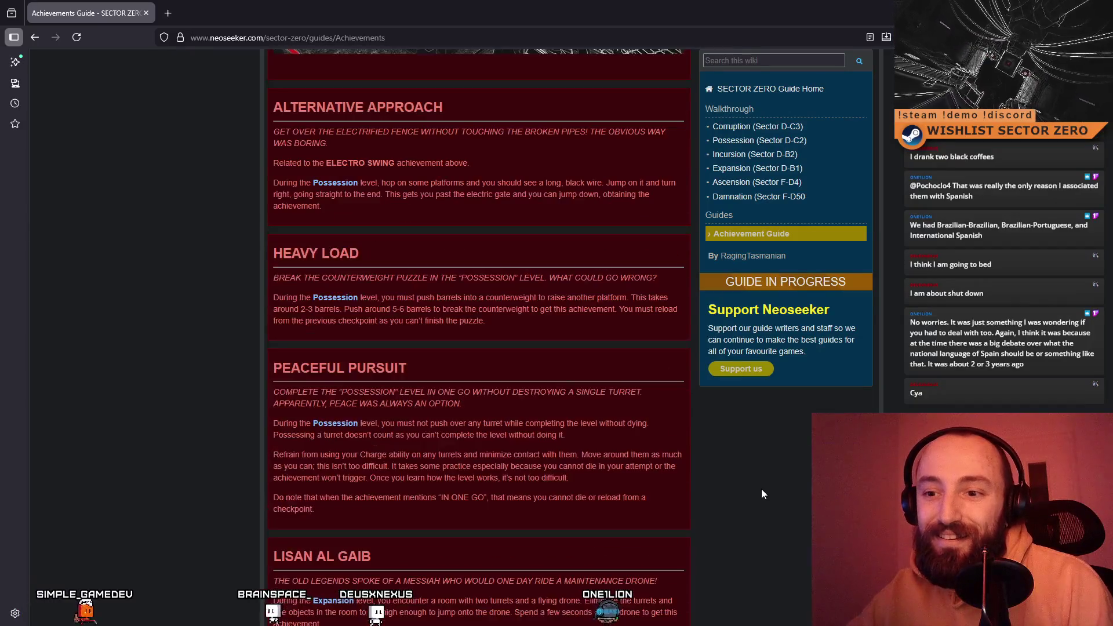
scroll(762, 491, "down", 7)
scroll(762, 491, "up", 3)
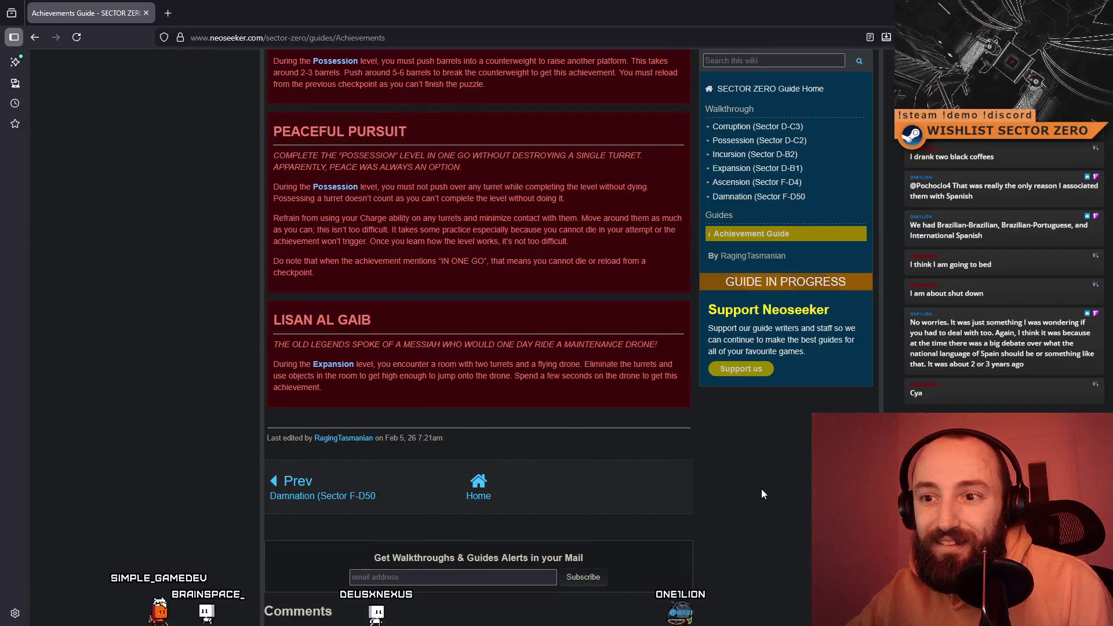
scroll(762, 494, "up", 8)
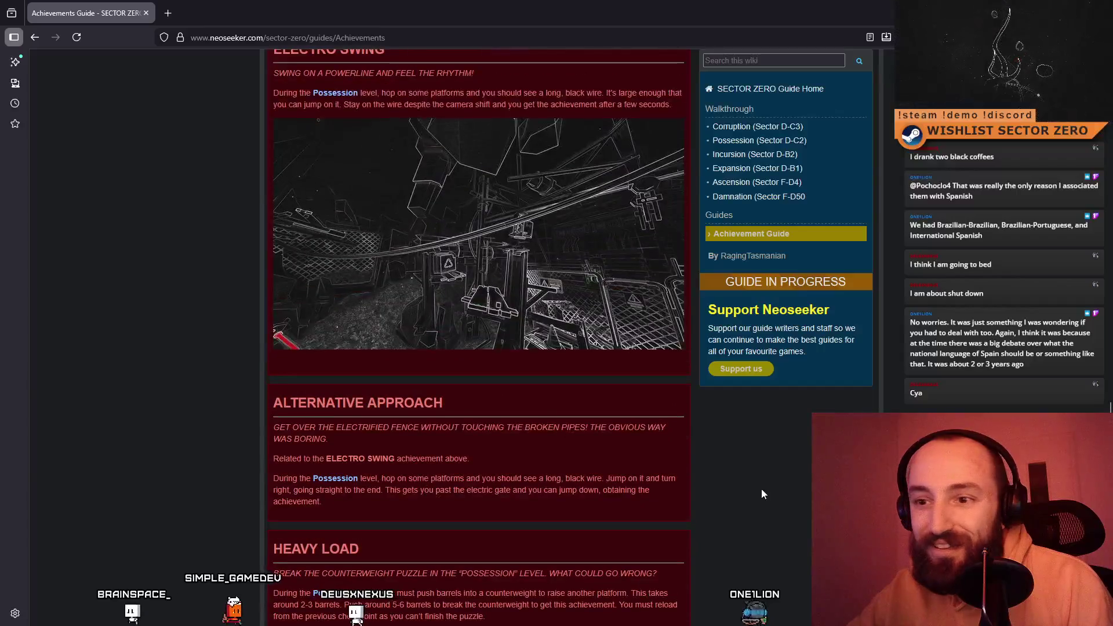
scroll(763, 494, "up", 7)
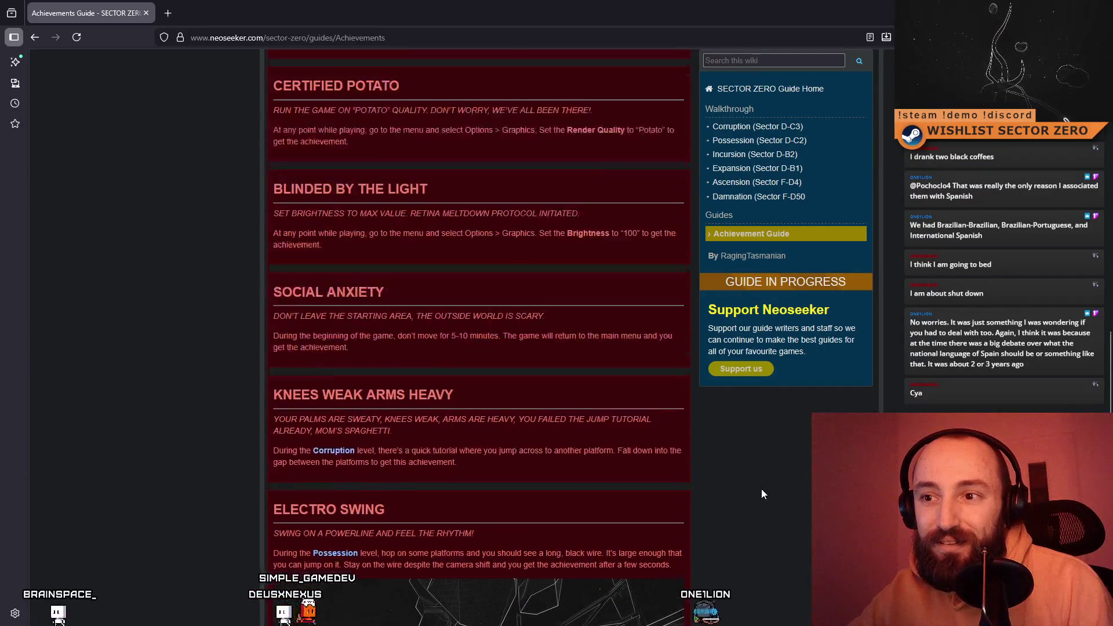
scroll(762, 493, "up", 2)
scroll(762, 494, "up", 3)
scroll(762, 491, "up", 7)
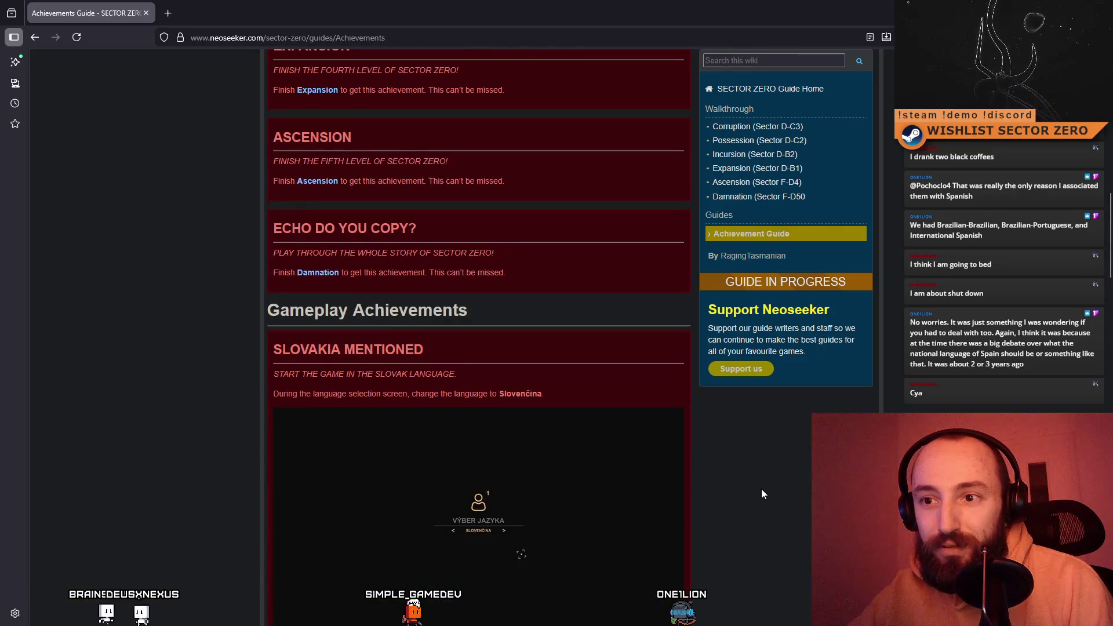
scroll(762, 493, "up", 5)
scroll(762, 493, "down", 5)
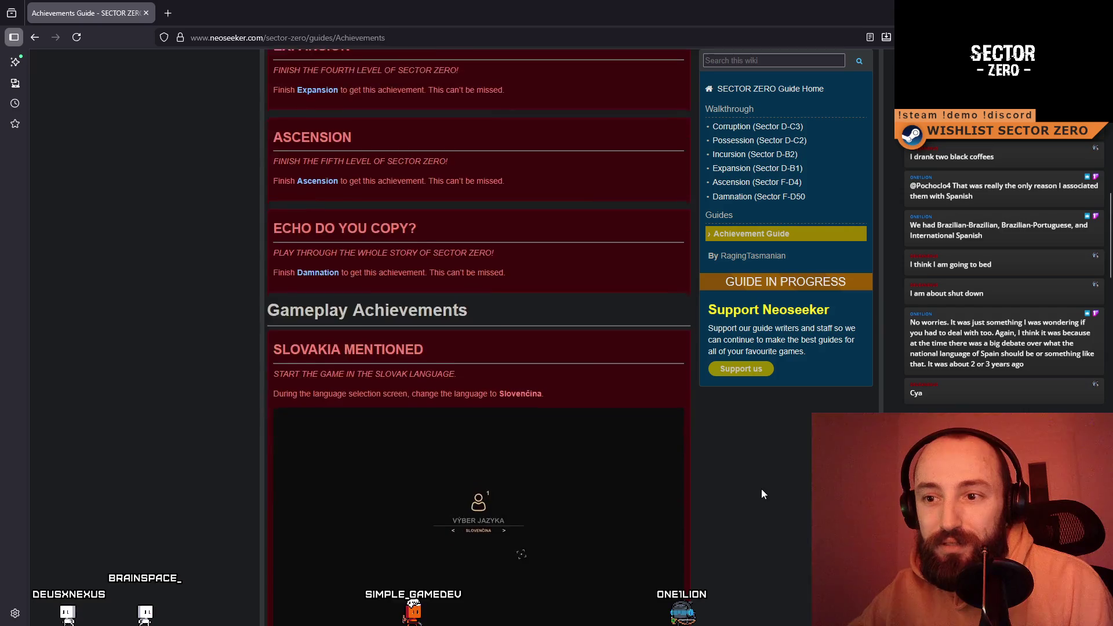
scroll(762, 493, "down", 12)
scroll(762, 493, "down", 6)
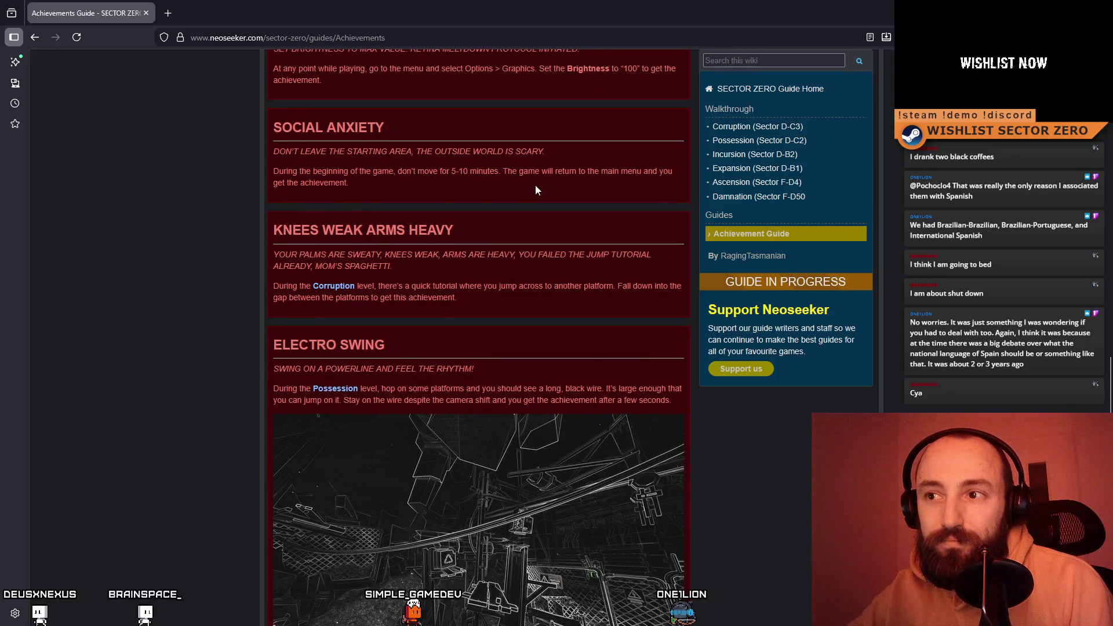
scroll(435, 313, "down", 2)
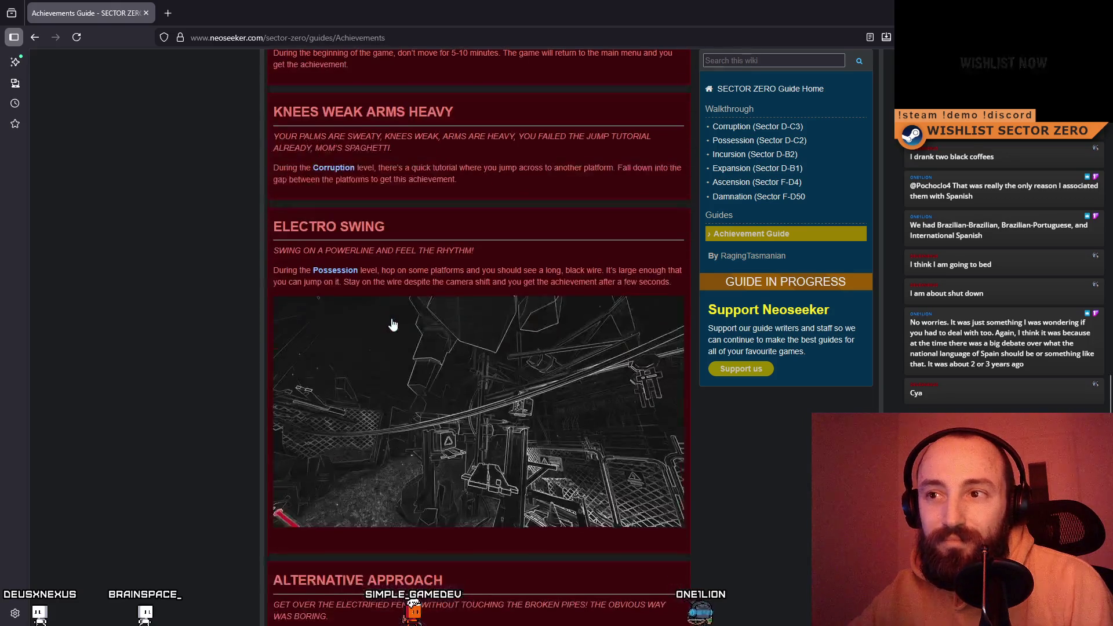
scroll(394, 318, "down", 8)
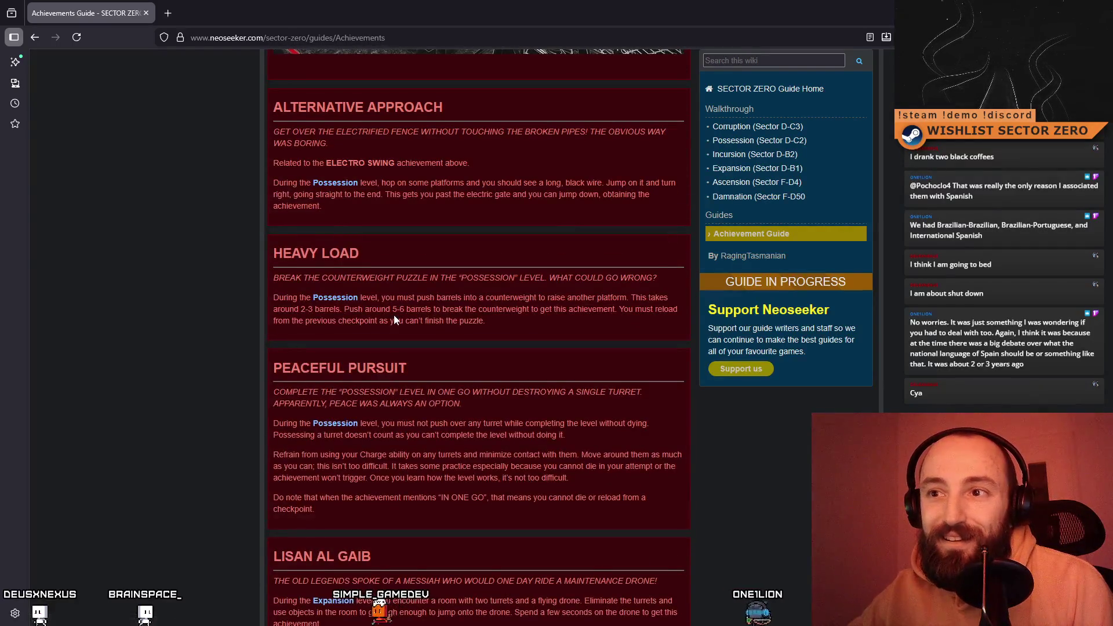
scroll(396, 313, "down", 3)
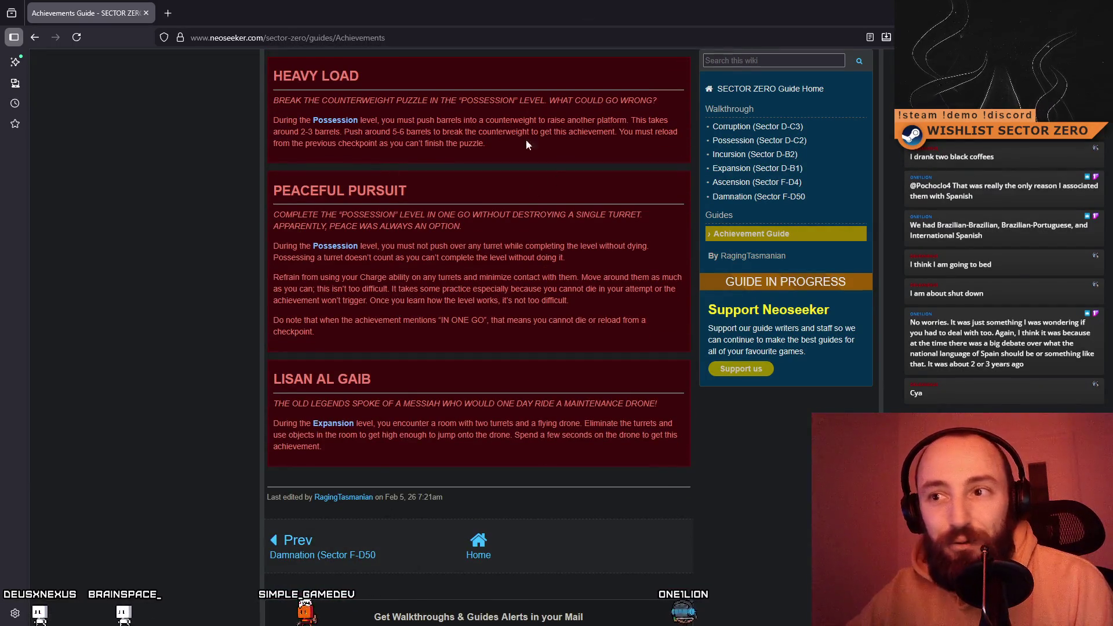
scroll(478, 273, "down", 4)
scroll(591, 288, "down", 3)
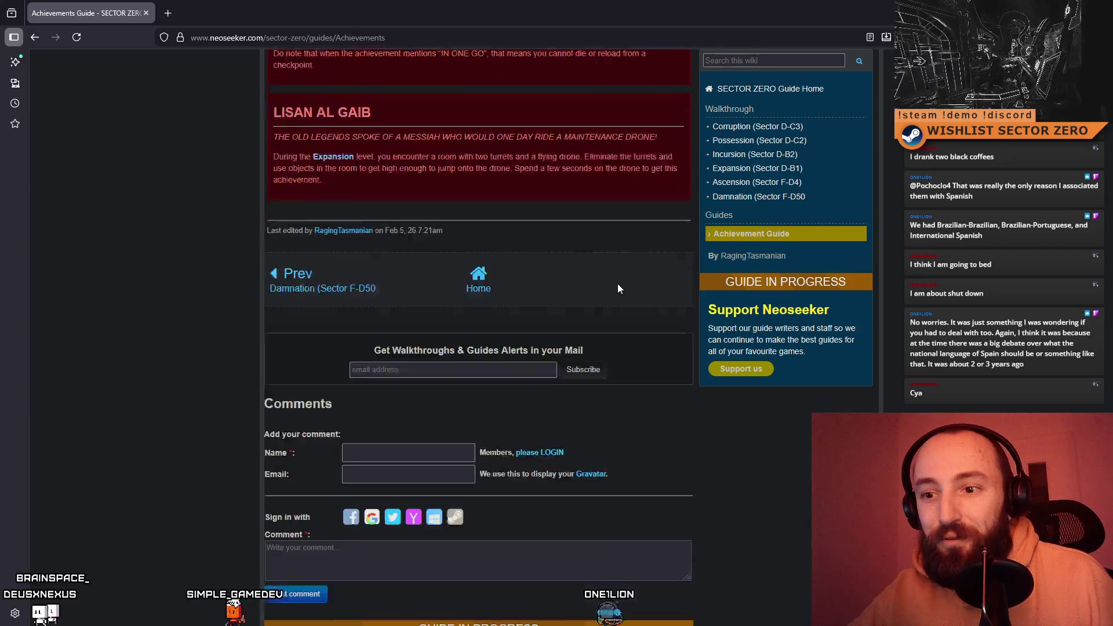
- Return to the guide's contents and select the page URL in the address bar
scroll(591, 313, "up", 12)
scroll(591, 320, "up", 15)
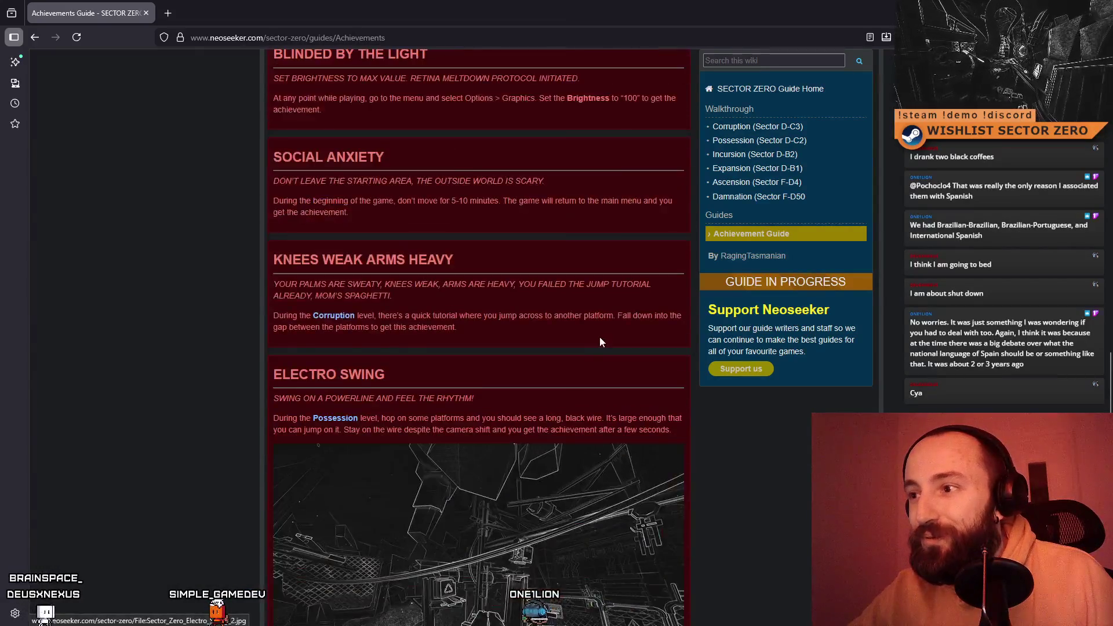
scroll(632, 317, "up", 12)
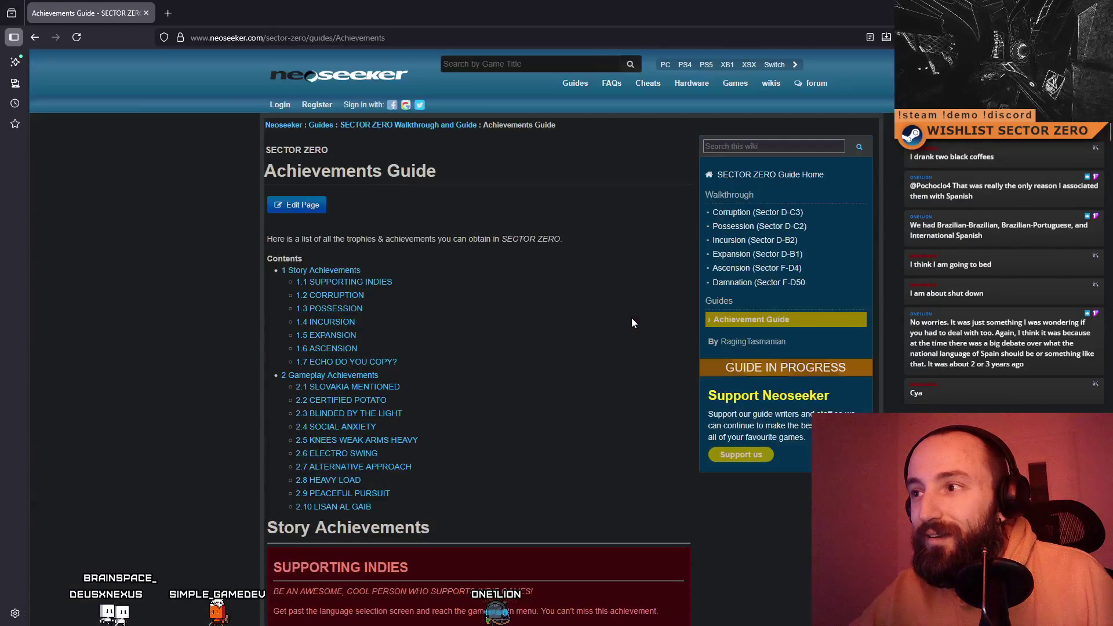
scroll(446, 207, "down", 5)
left_click(417, 35)
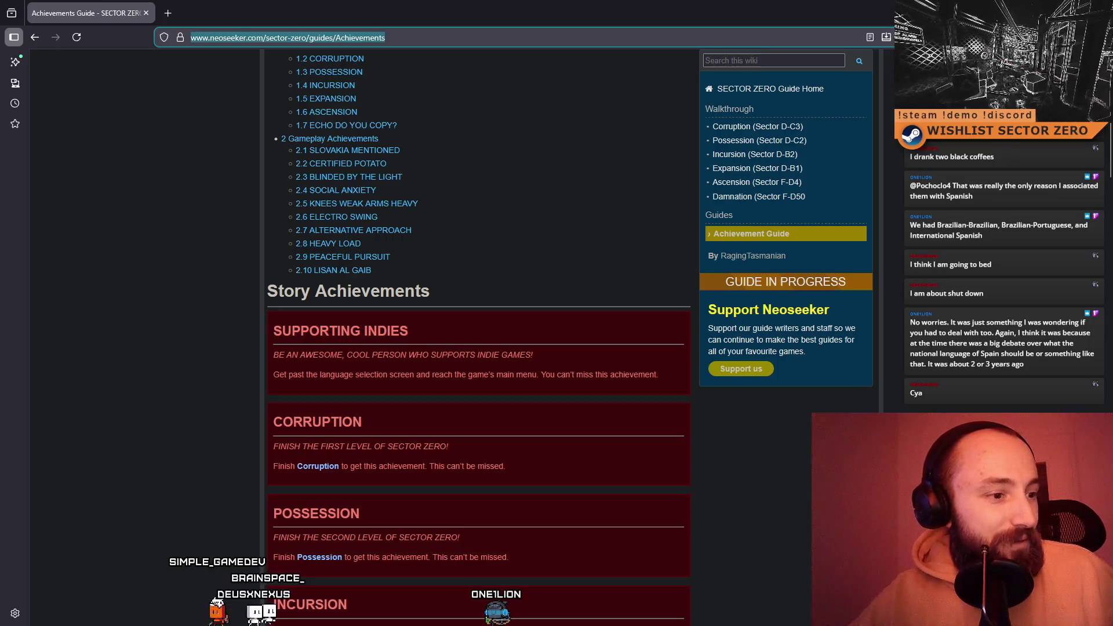
key("alt+Tab")
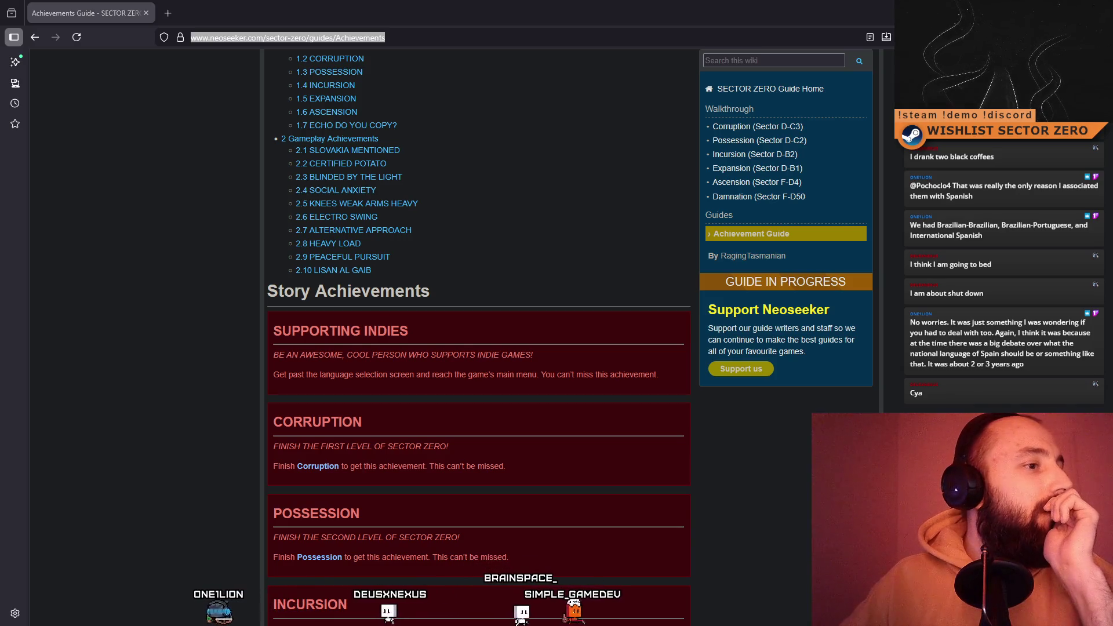
- Post 'Someone working on achievement walkthrough :D' plus the guide link in general-chat, then minimize Discord
mouse_move(0, 121)
left_mouse_down()
mouse_move(304, 121)
mouse_move(466, 92)
left_mouse_up()
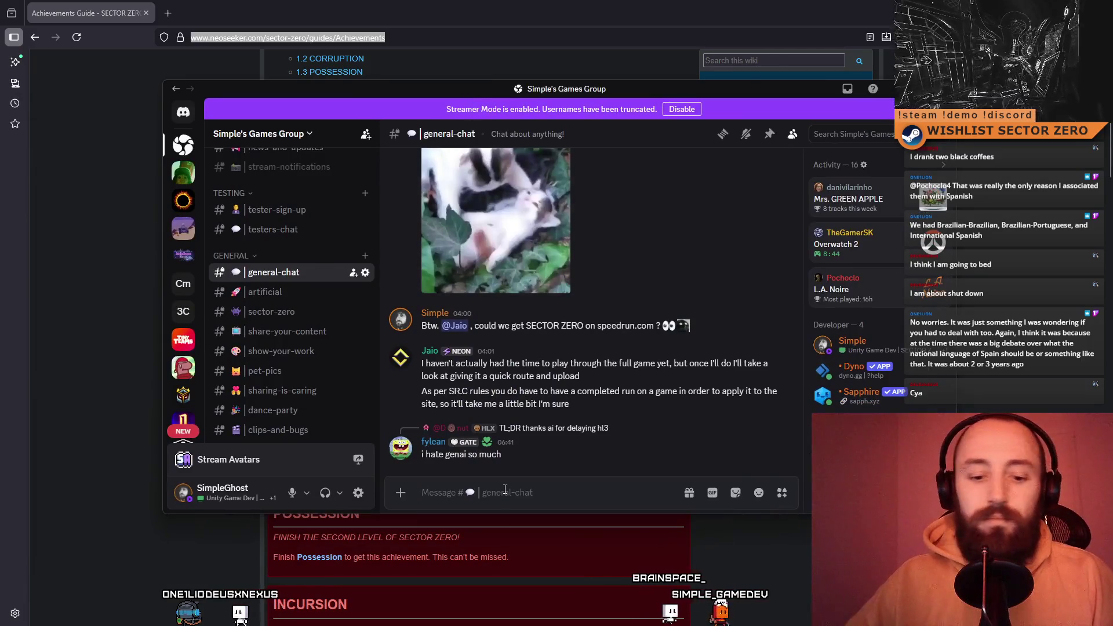
type("Some staredted")
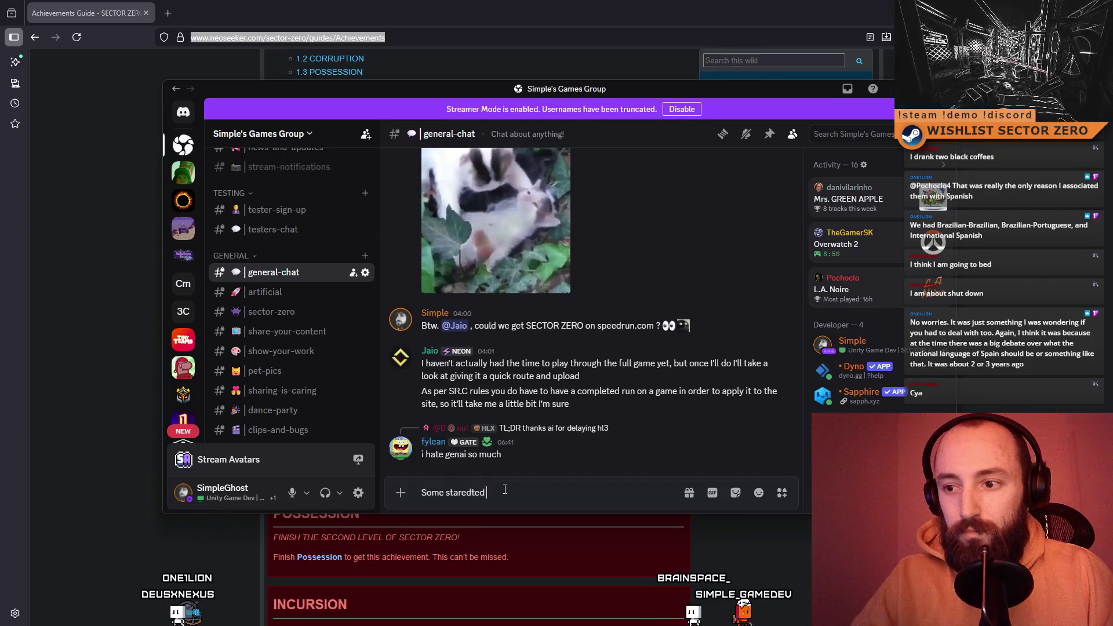
key("BackSpace")
key("BackSpace")
key("BackSpace")
key("BackSpace")
key("BackSpace")
type("ted working on achievement walkt")
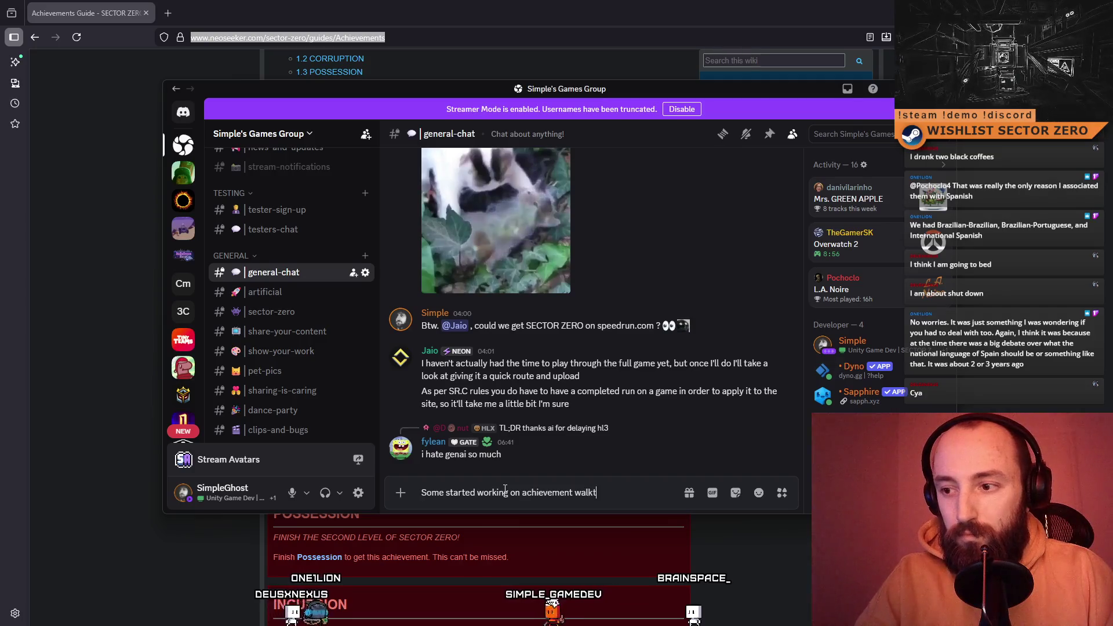
type("hrough")
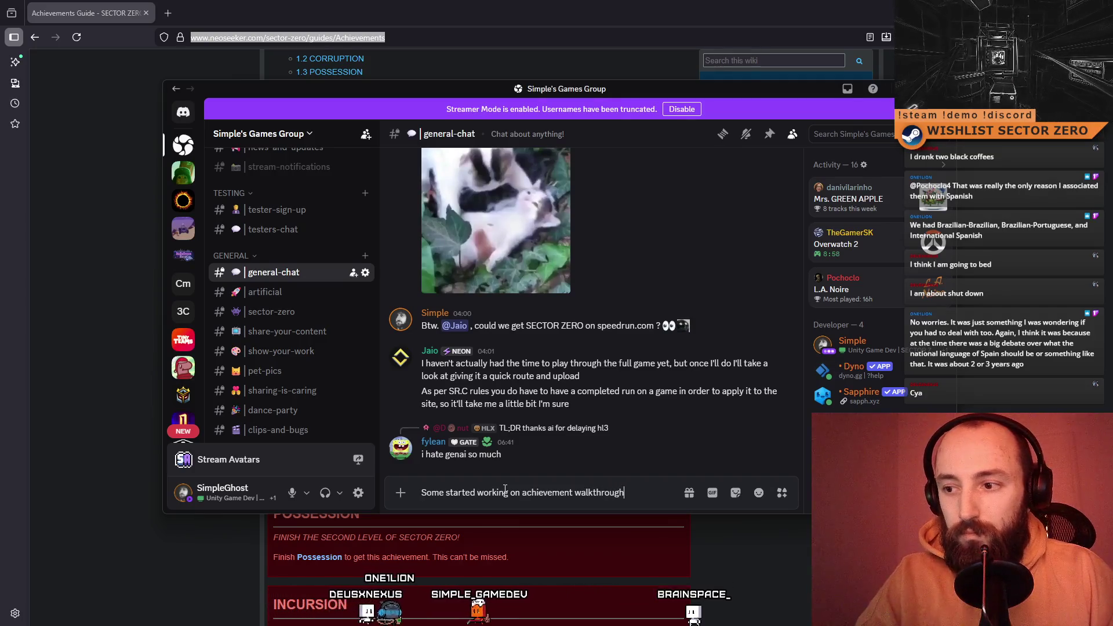
type(" :D")
key("shift+Return")
type("https://www.neoseeker.com/sector-zero/guides/Achievements")
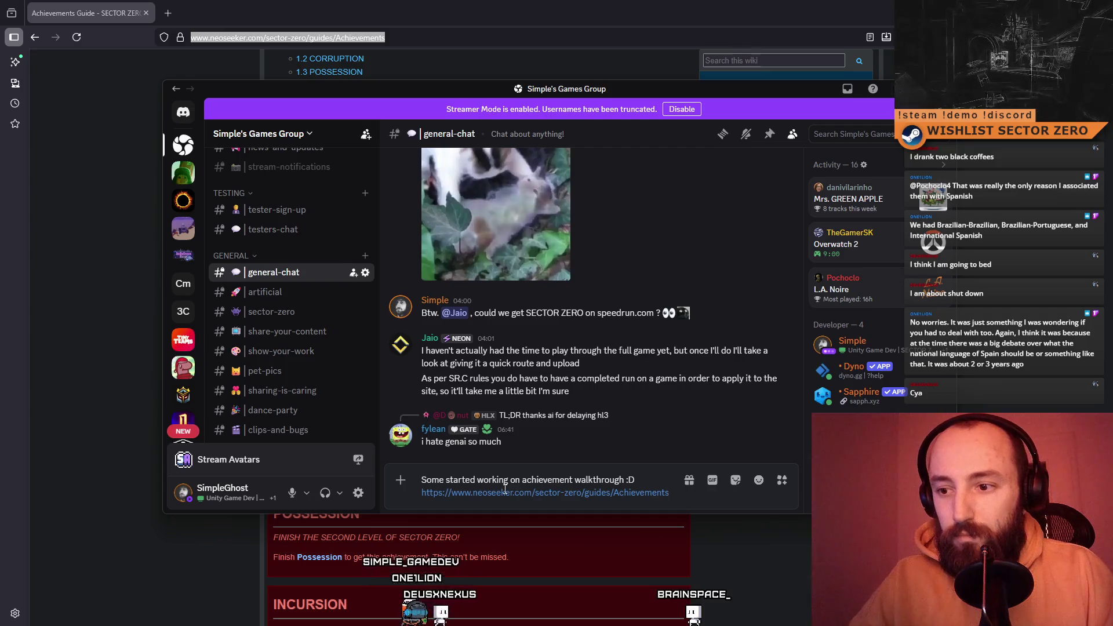
left_click(444, 480)
type("one")
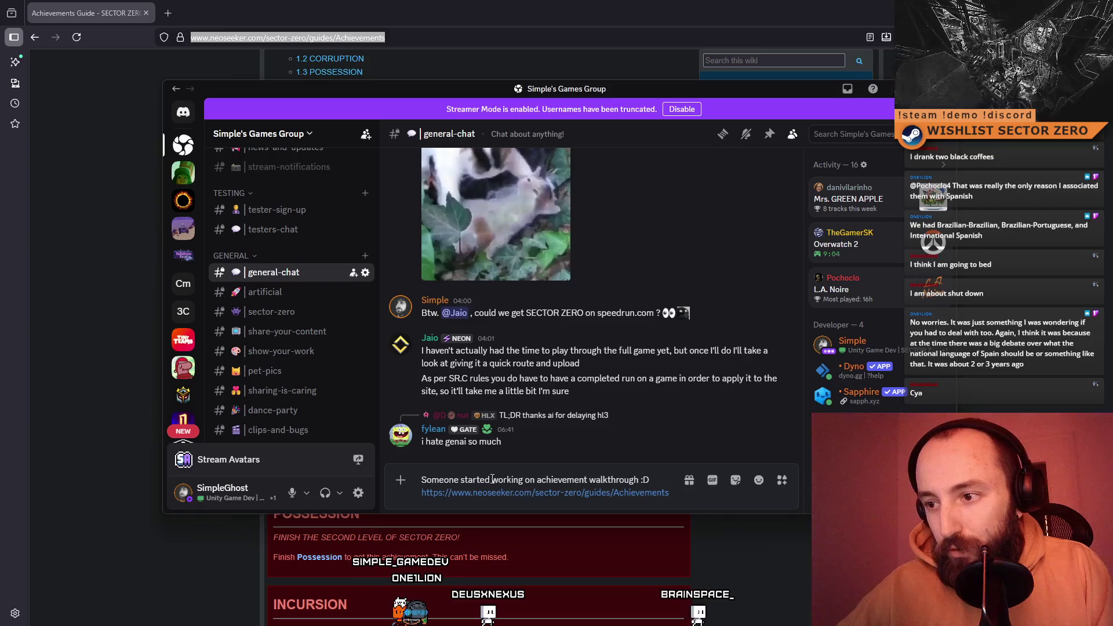
key("Return")
left_click_drag(436, 94, 412, 96)
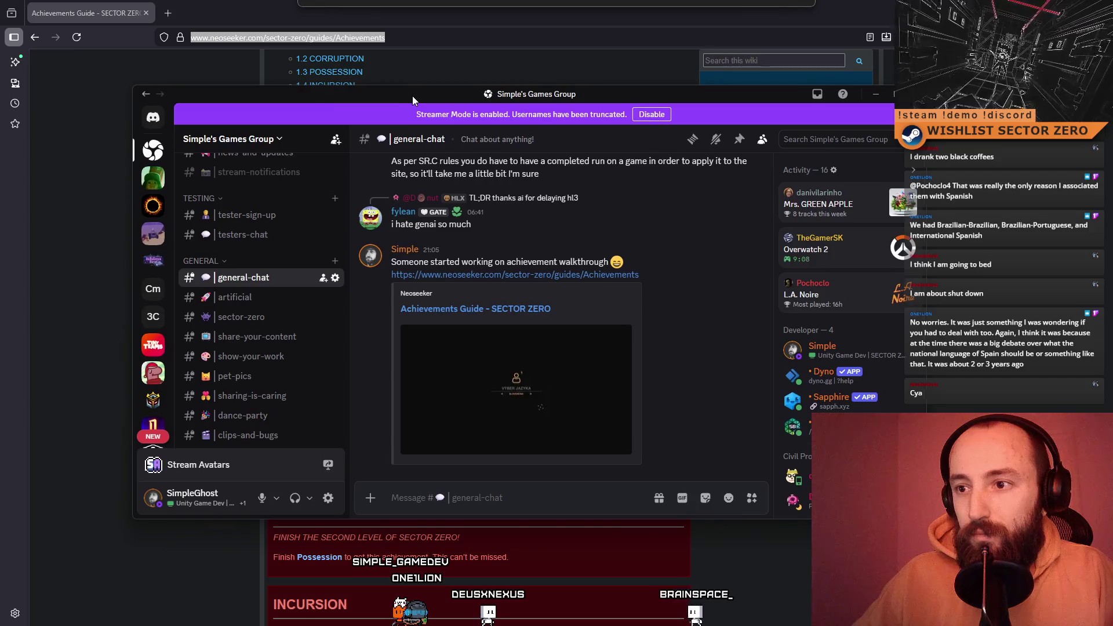
key("super+Down")
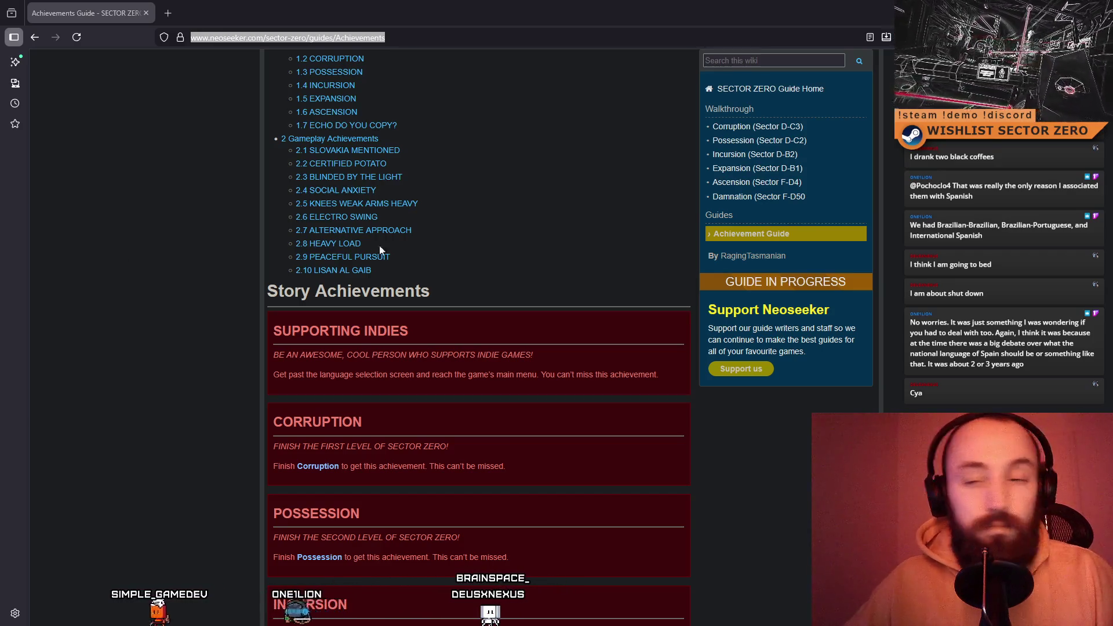
- Restore the browser from full screen and close it to show the Unity editor
left_click_drag(348, 13, 252, 229)
left_click(529, 229)
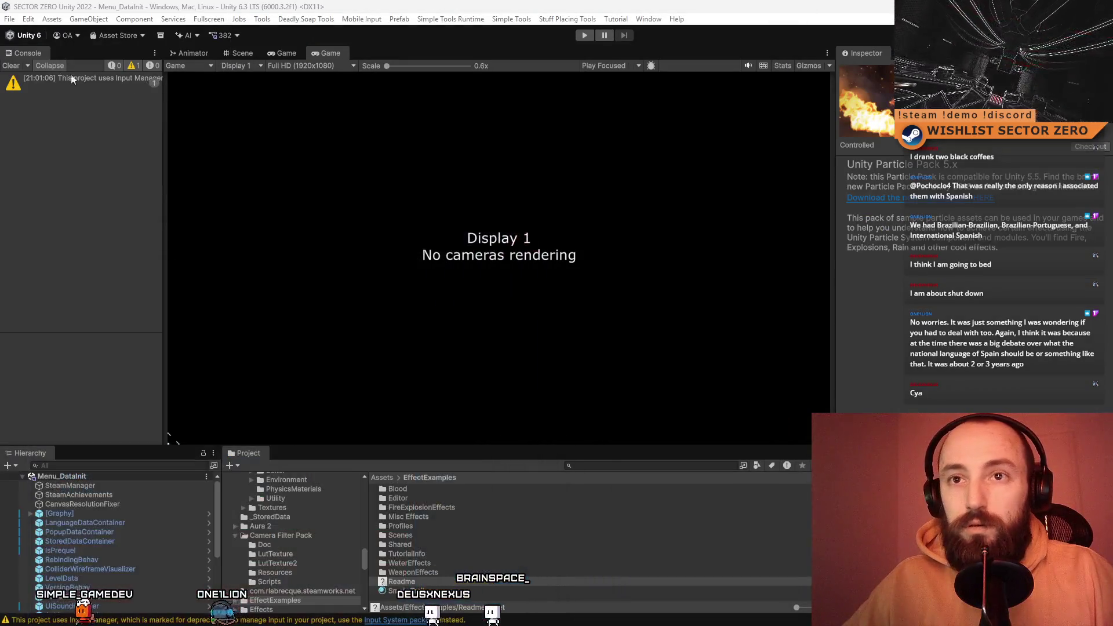
- Search the Project panel for 'init', then start the game in Play mode
left_click(653, 465)
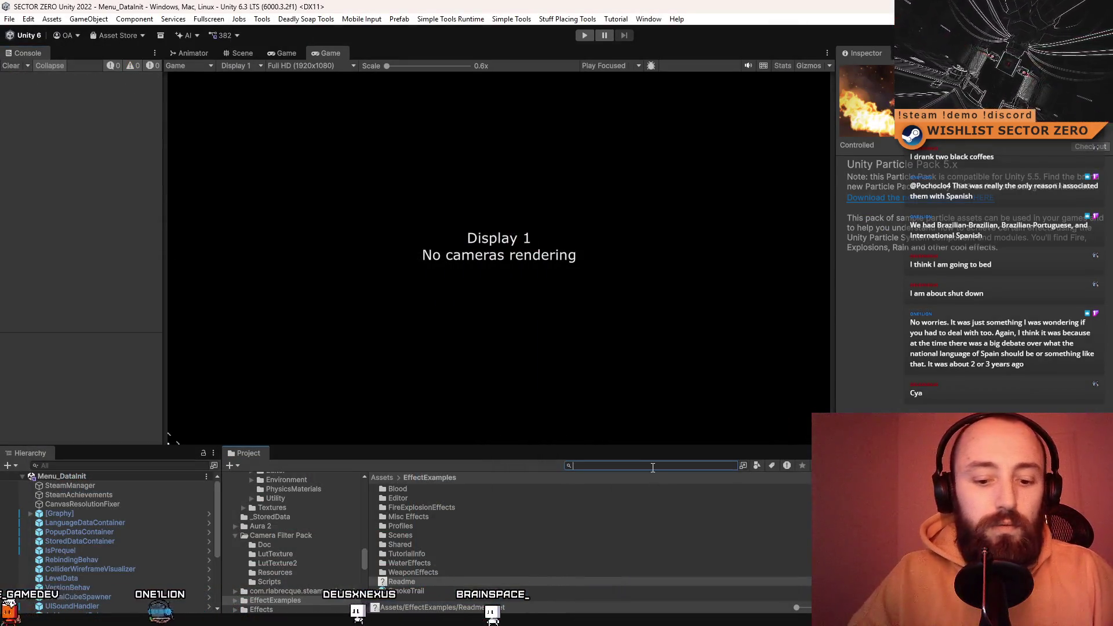
type("init")
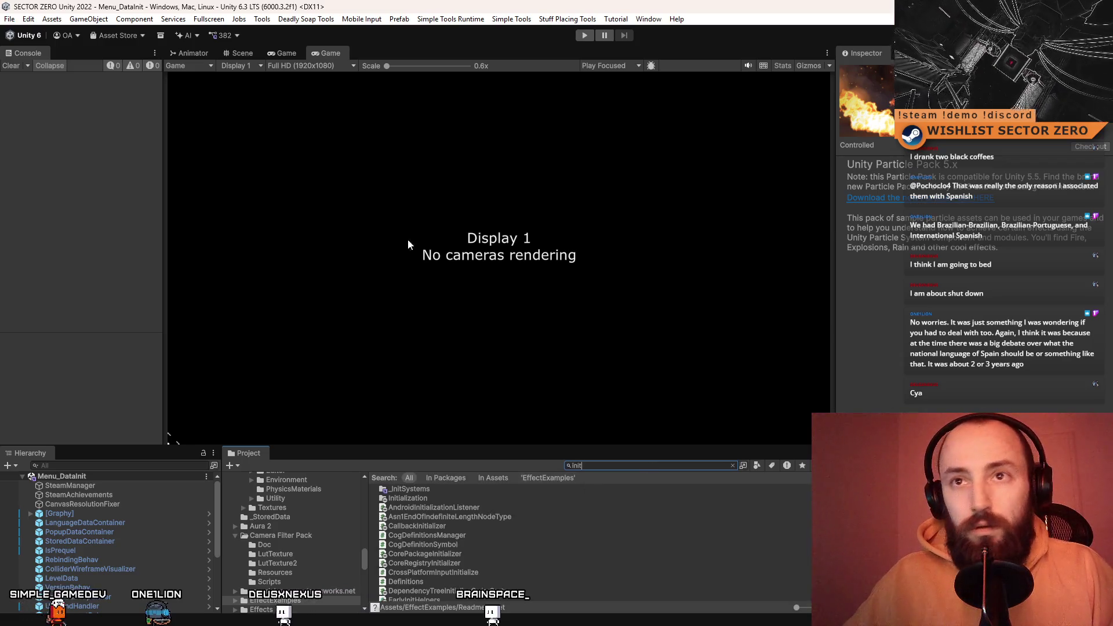
left_click(584, 35)
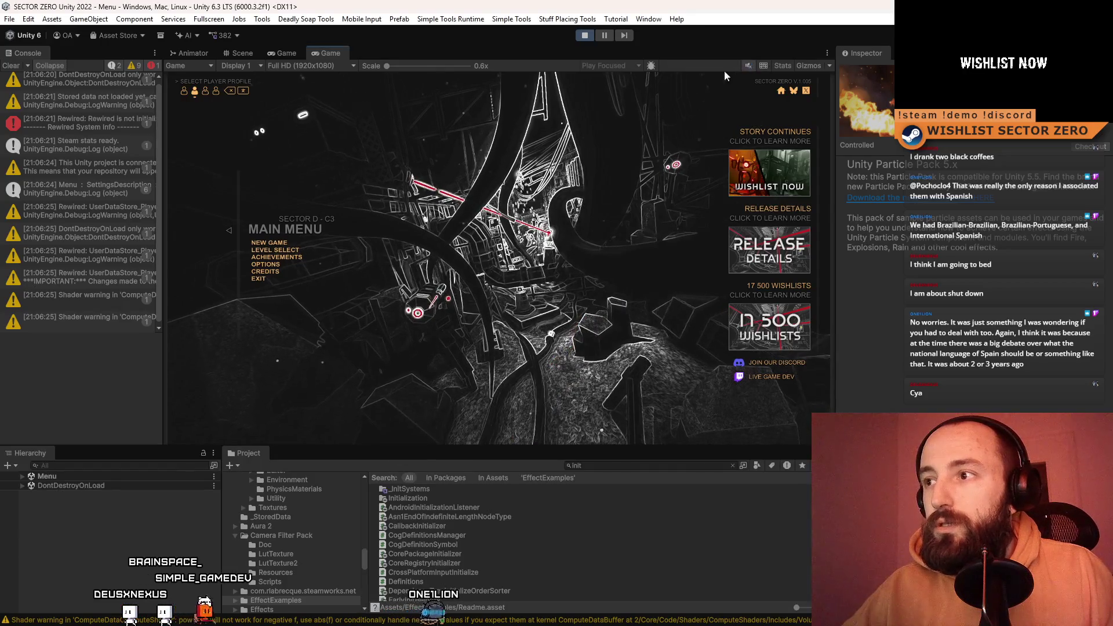
- Clear the Console and open ACHIEVEMENTS from the game's main menu
left_click(11, 66)
left_click(277, 257)
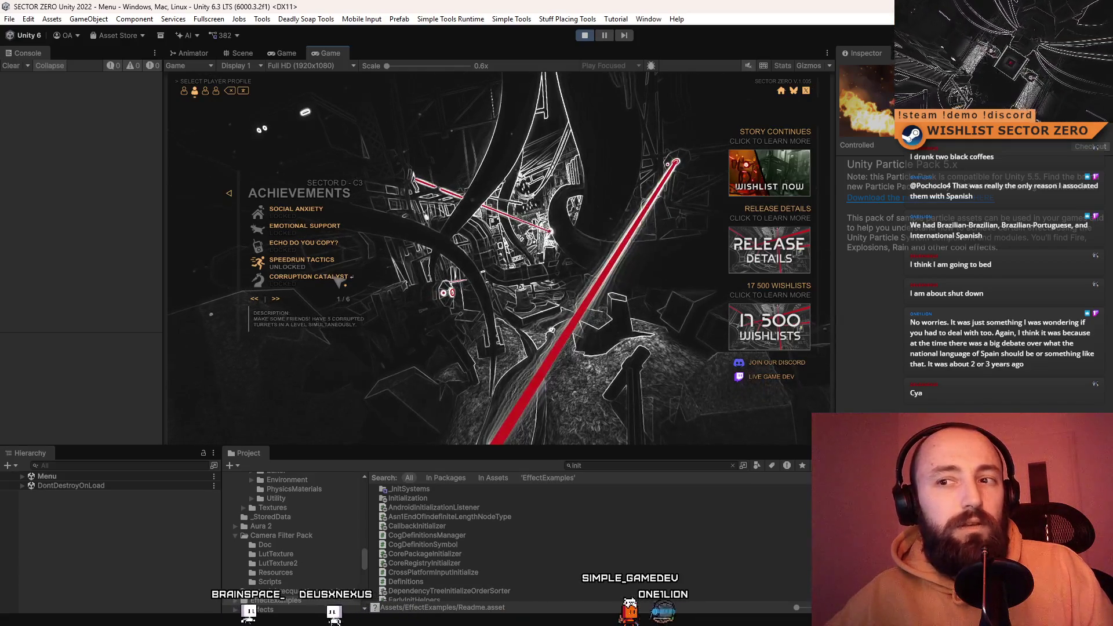
mouse_move(298, 285)
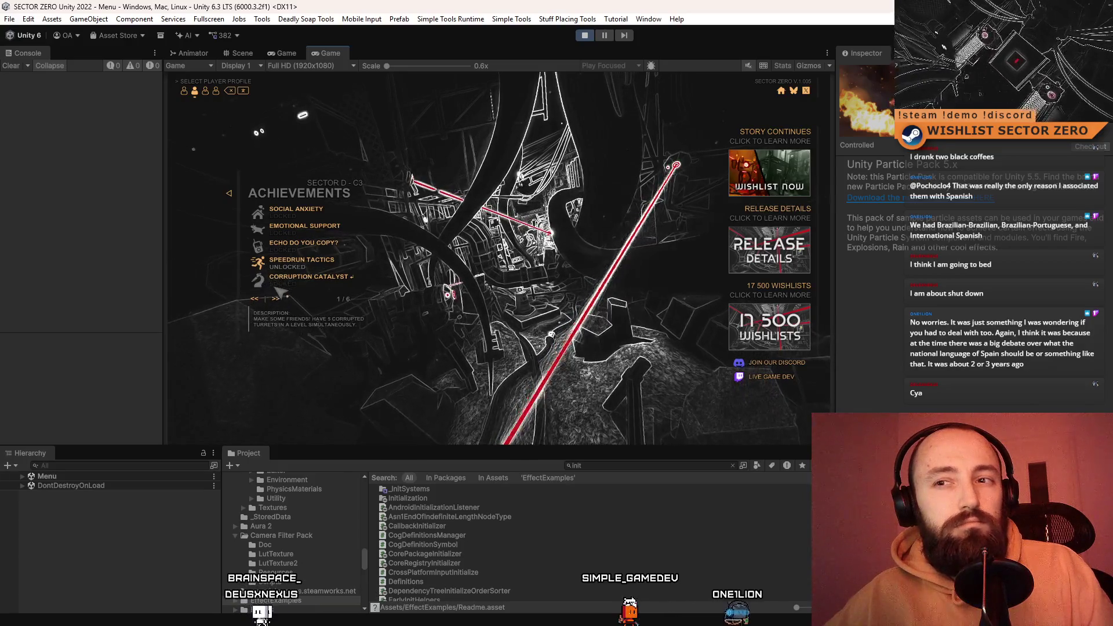
left_click(276, 299)
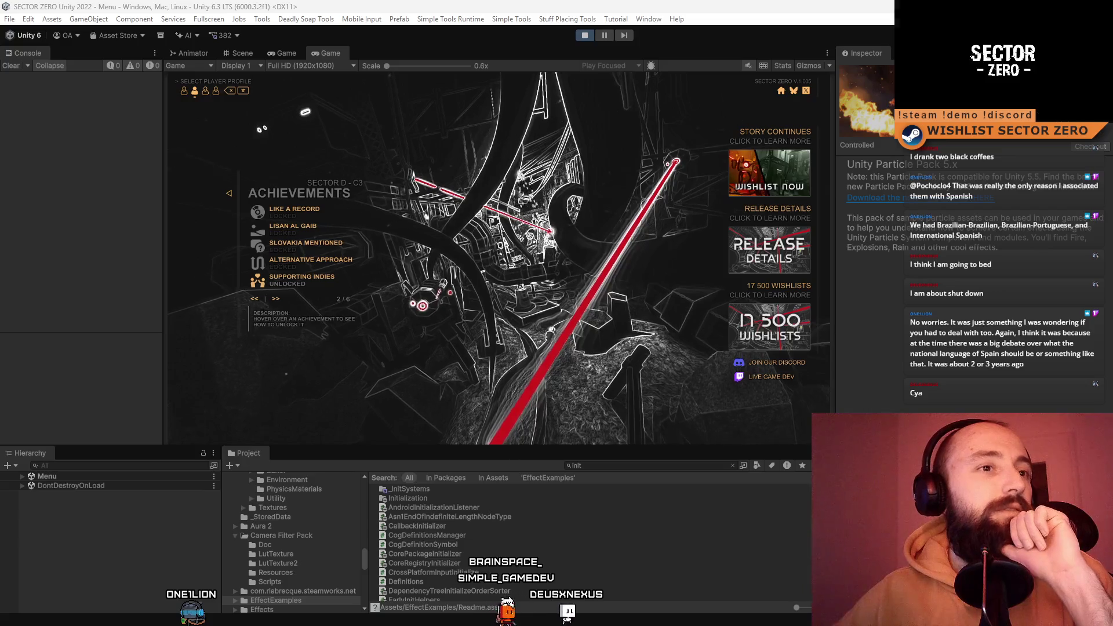
key("alt+Tab")
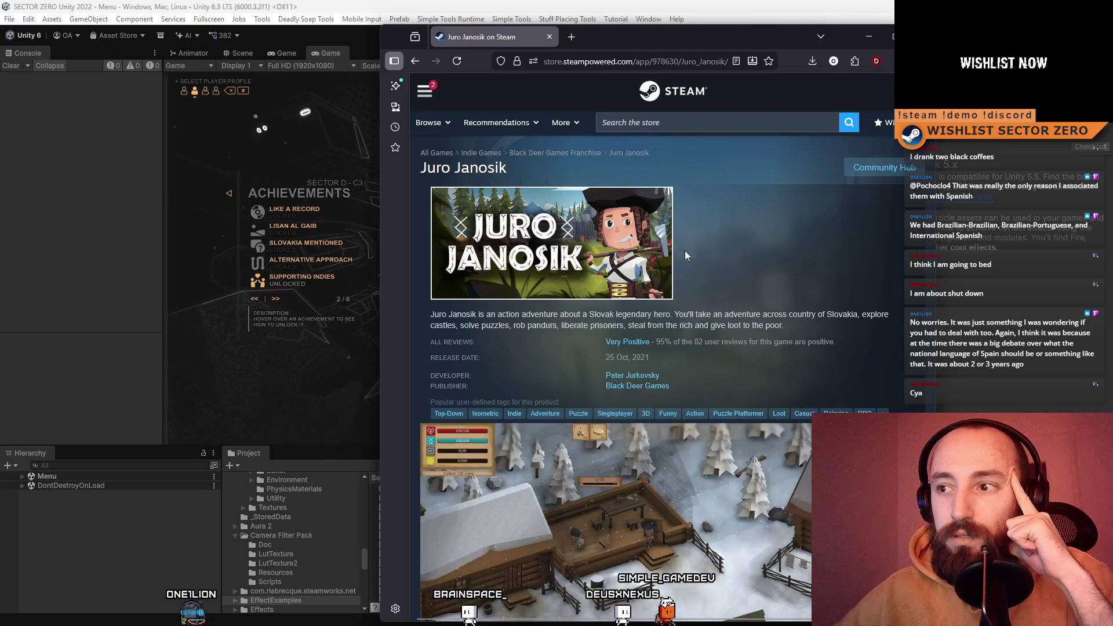
scroll(732, 232, "down", 4)
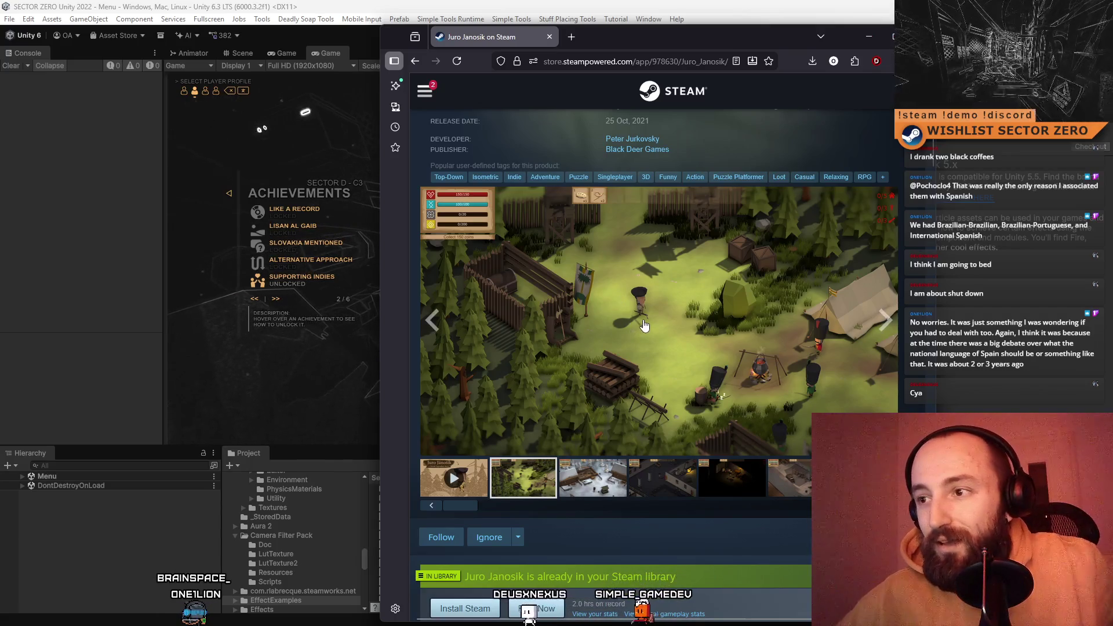
left_click(593, 481)
left_click(662, 482)
left_click(732, 481)
left_click(787, 487)
left_click(789, 488)
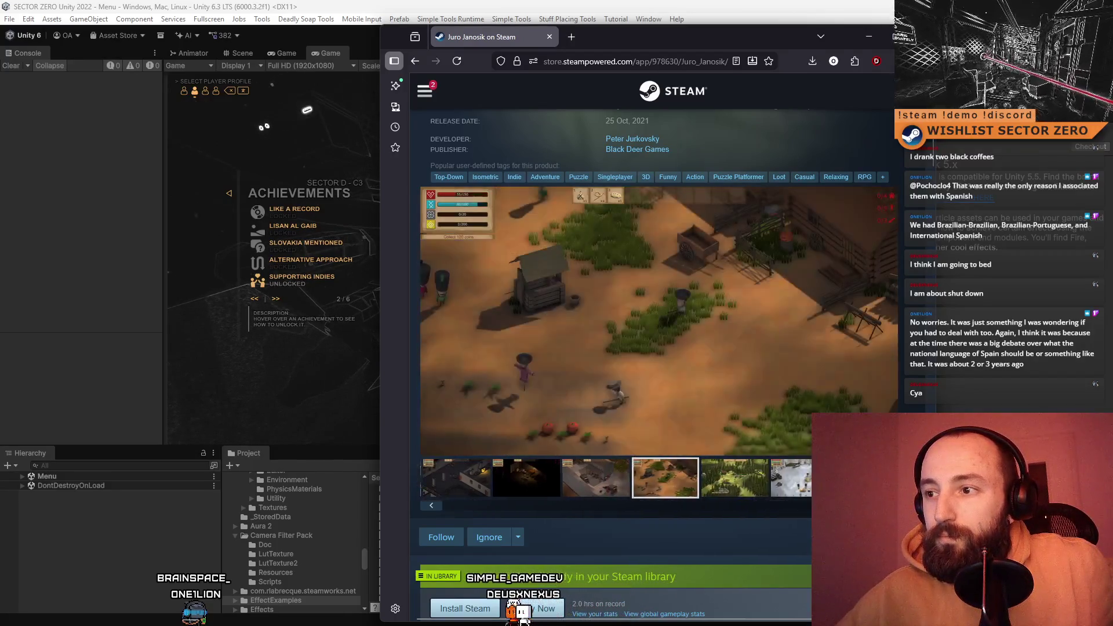
left_click(725, 484)
left_click(787, 484)
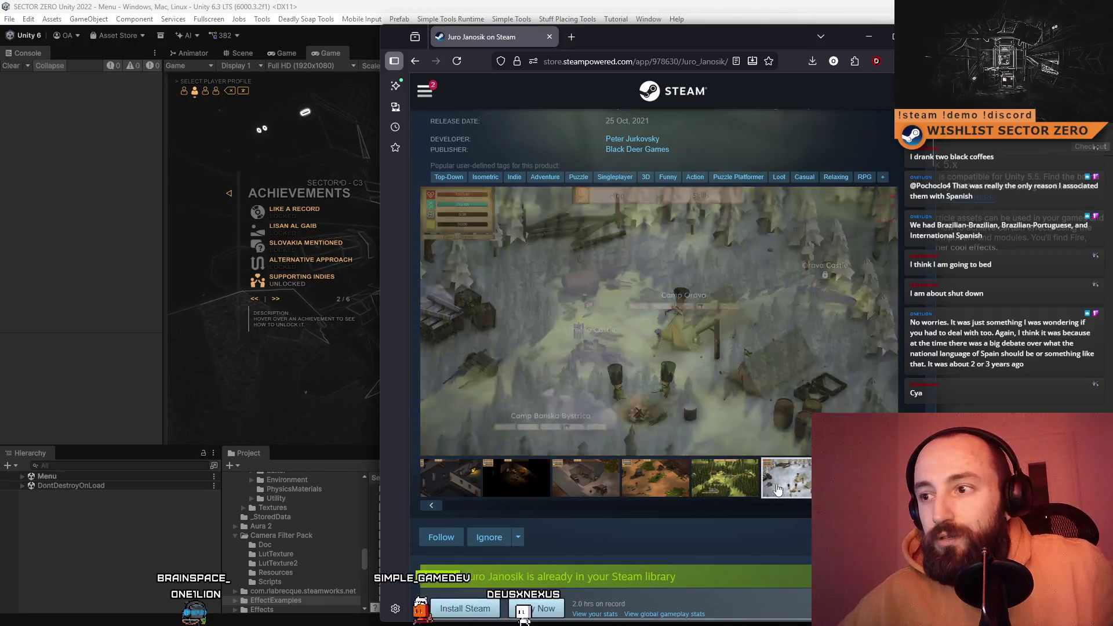
left_click(776, 489)
left_click(776, 489)
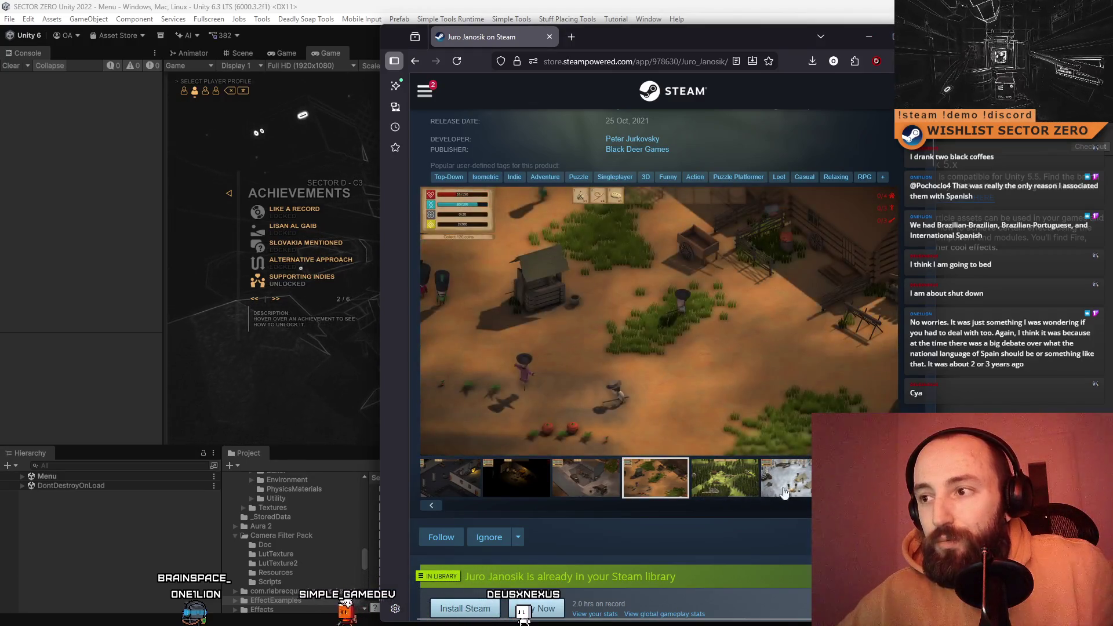
left_click(775, 489)
left_click(776, 488)
left_click(725, 484)
left_click(665, 482)
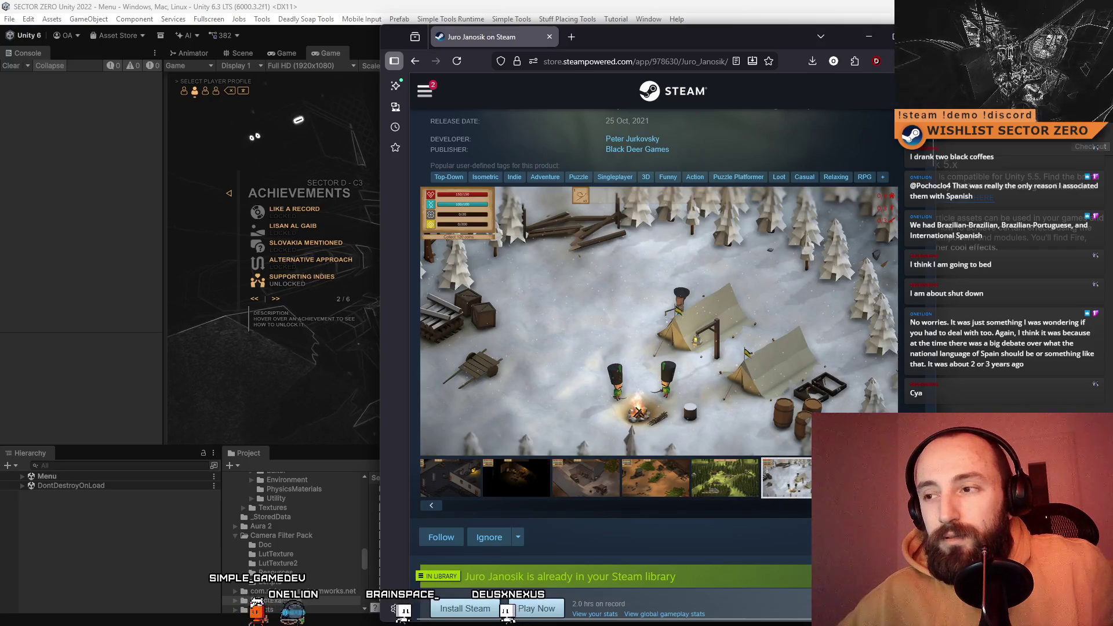
key("alt+Tab")
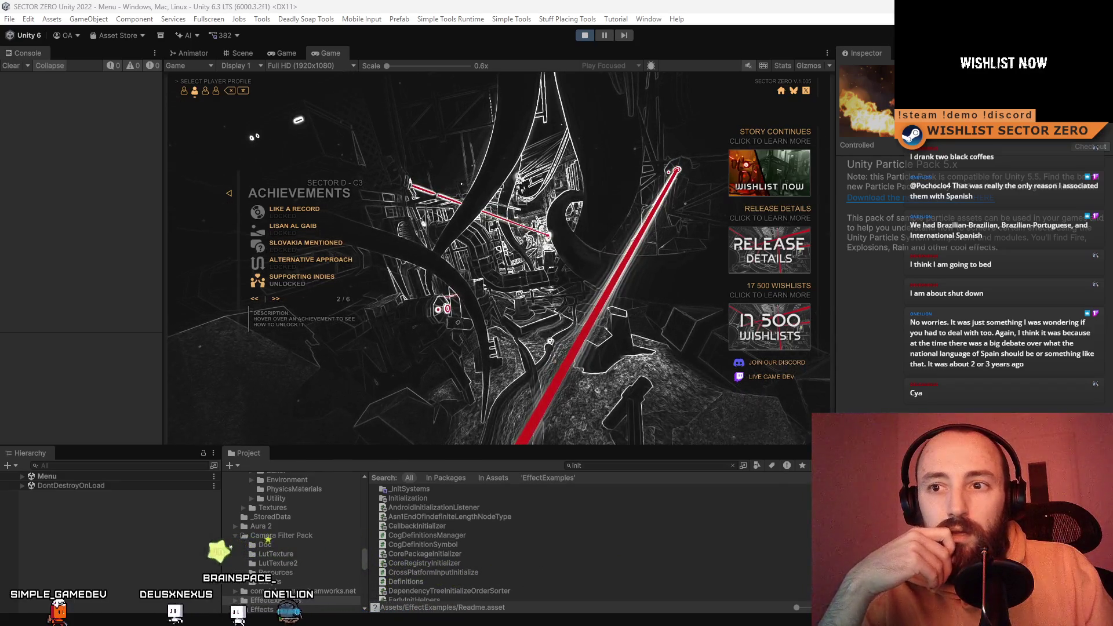
- Read the achievement hints, then page forward to Electro Swing through Peaceful Pursuit (3/6)
mouse_move(342, 263)
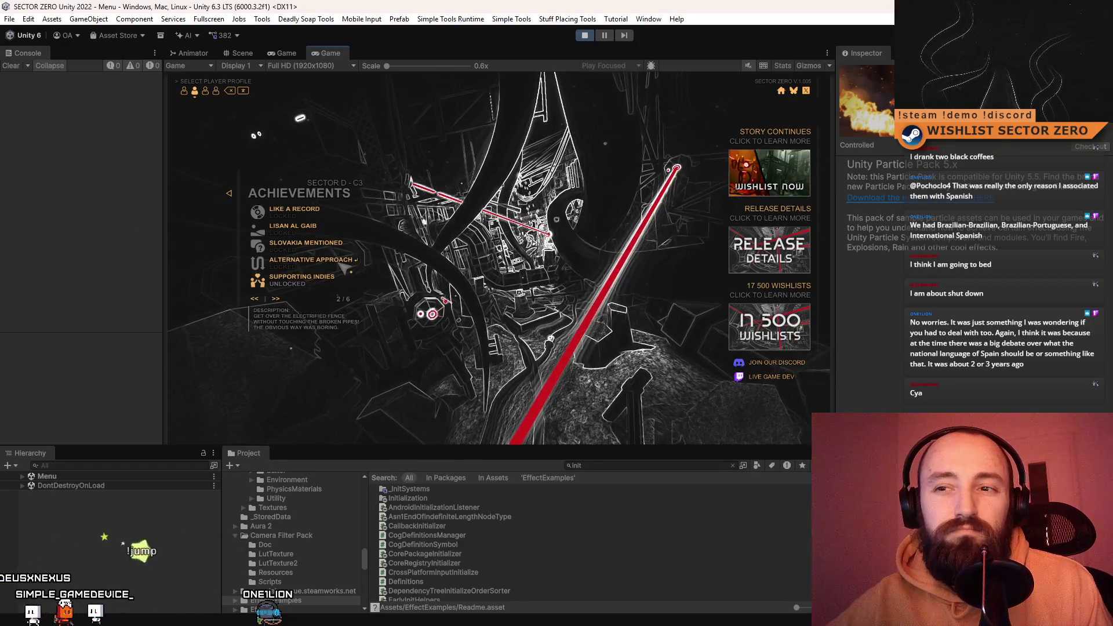
mouse_move(308, 291)
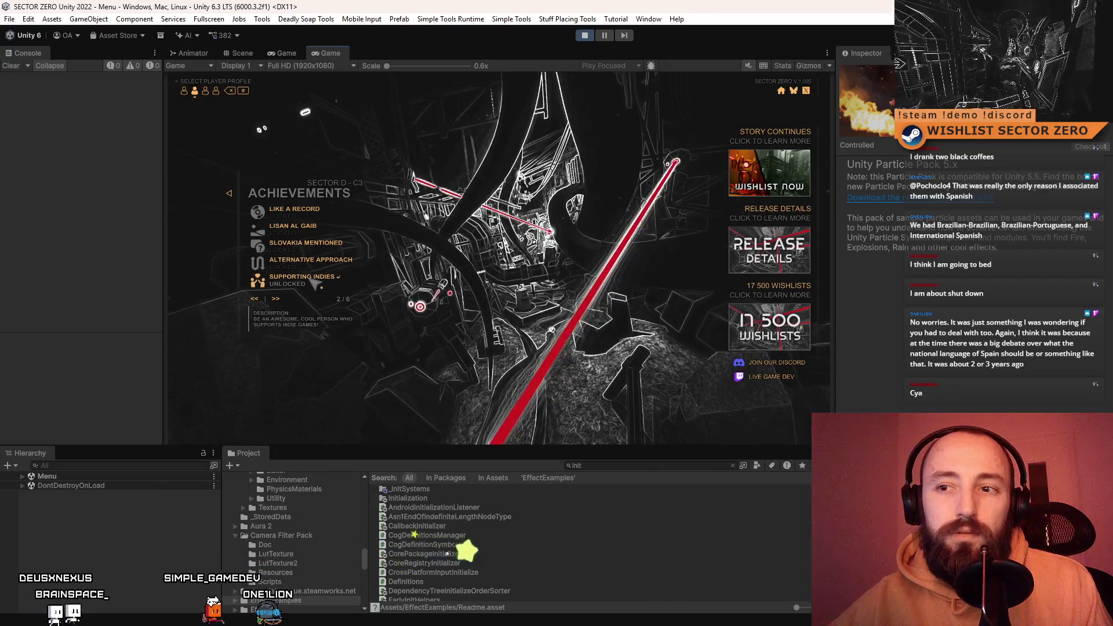
left_click(276, 299)
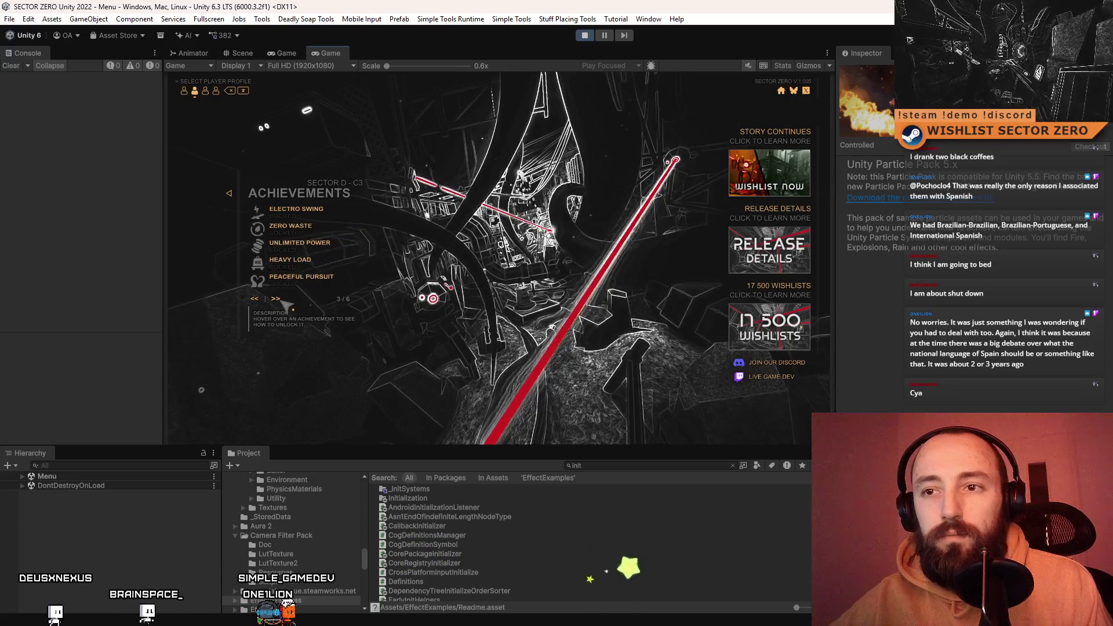
mouse_move(316, 238)
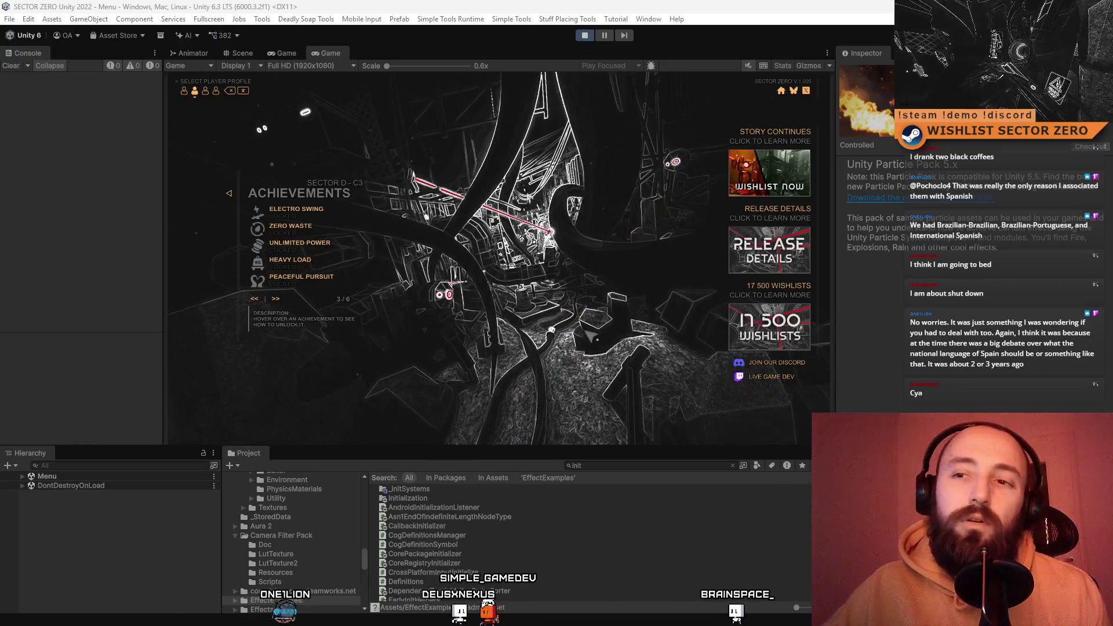
- Advance the in-game Achievements list to page 4 of 6
left_click(277, 300)
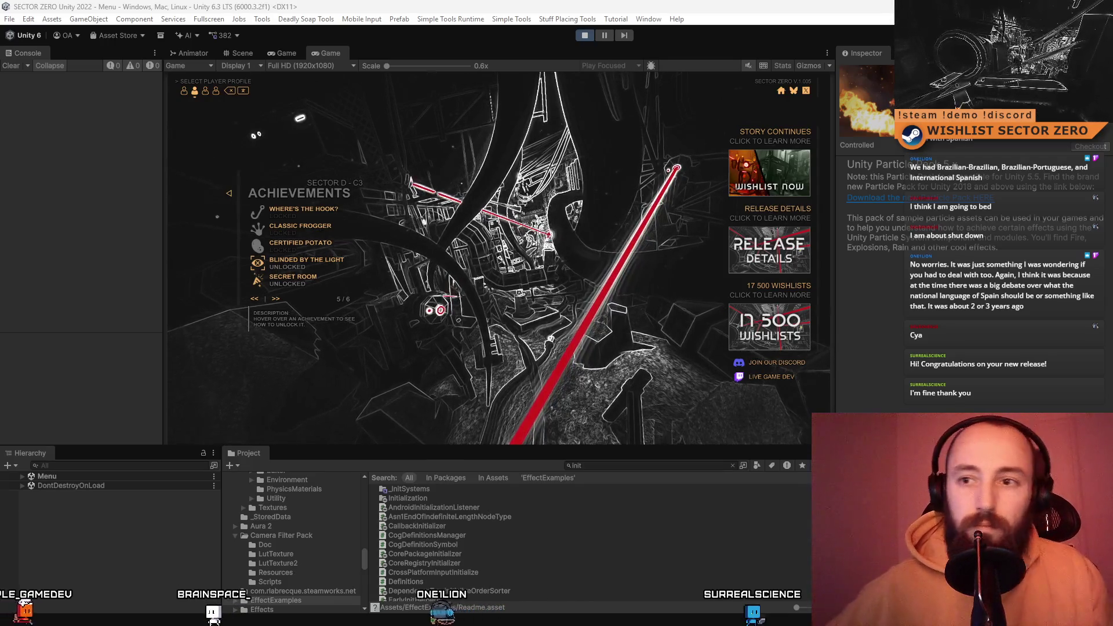
- Page forward and back through the achievements, ending on the last page
mouse_move(335, 267)
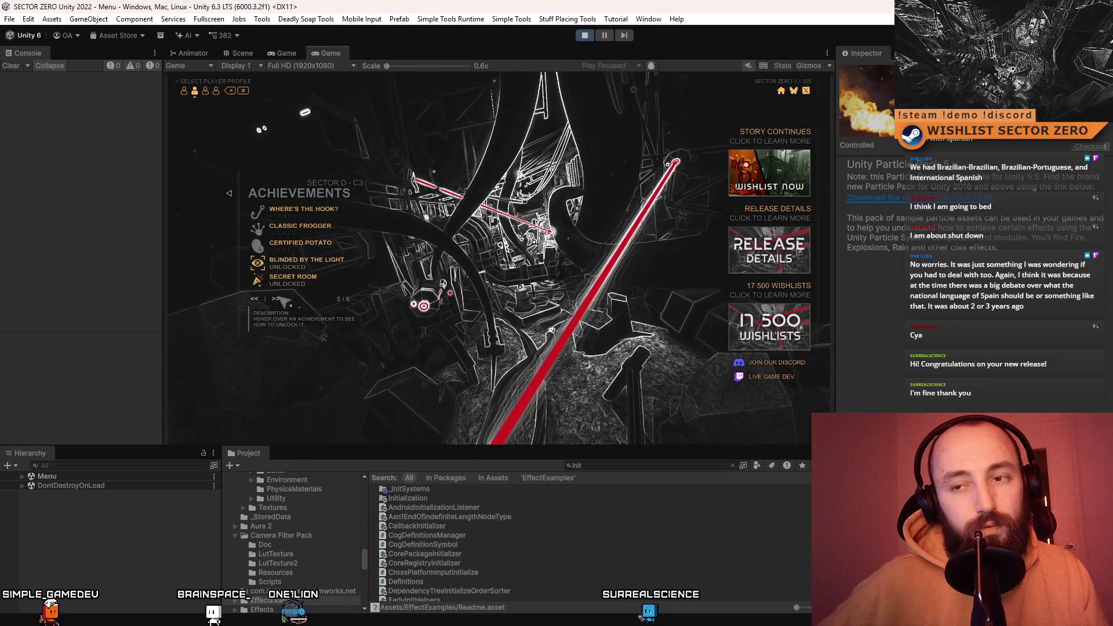
left_click(276, 299)
left_click(260, 299)
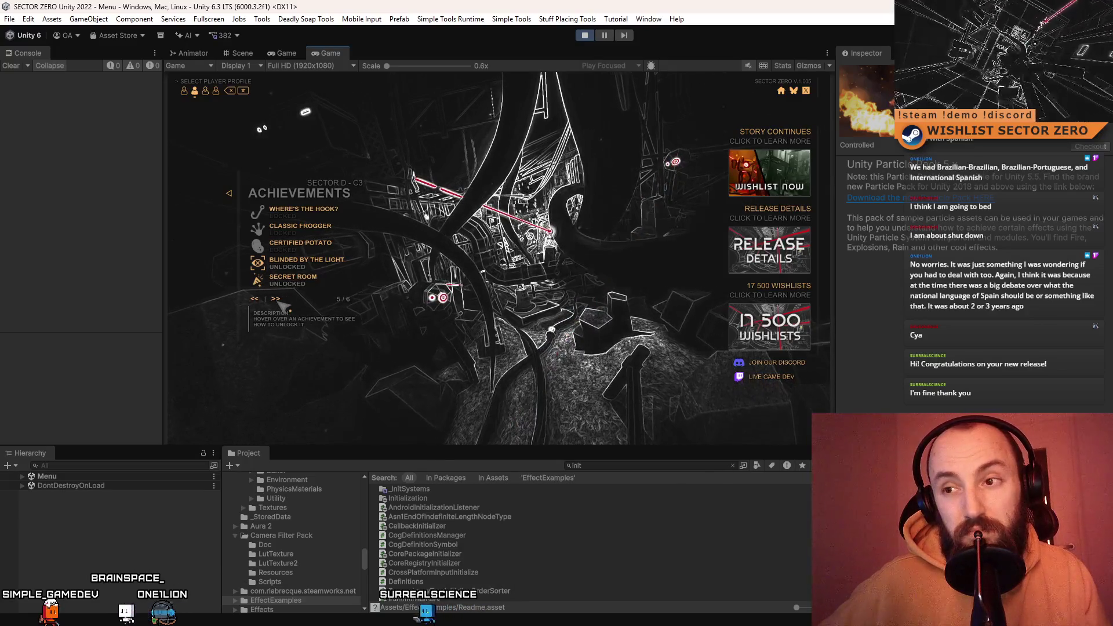
left_click(277, 299)
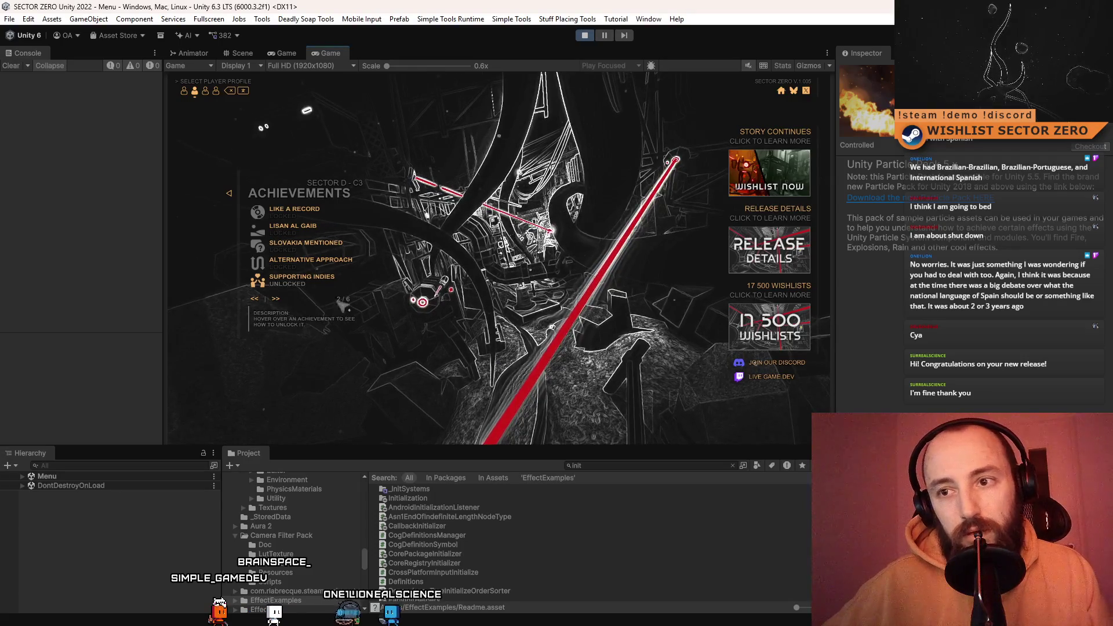
- Cycle the achievement pages round to the first one, then stop Play mode
left_click(282, 300)
left_click(282, 301)
left_click(282, 301)
left_click(282, 301)
left_click(282, 301)
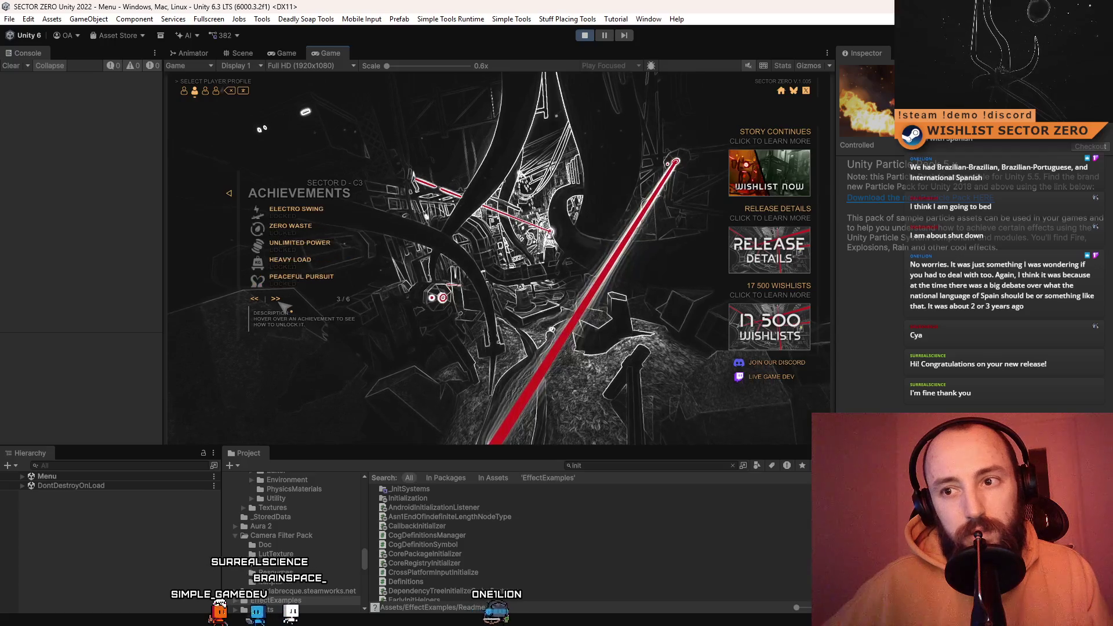
left_click(276, 299)
left_click(276, 299)
left_click(276, 300)
left_click(276, 299)
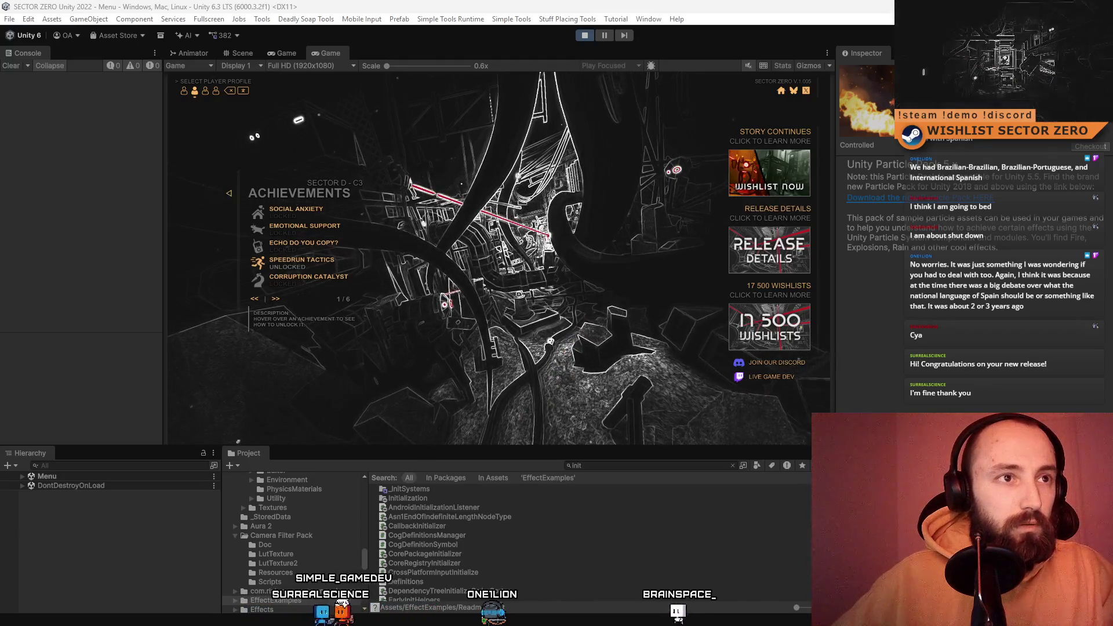
left_click(584, 37)
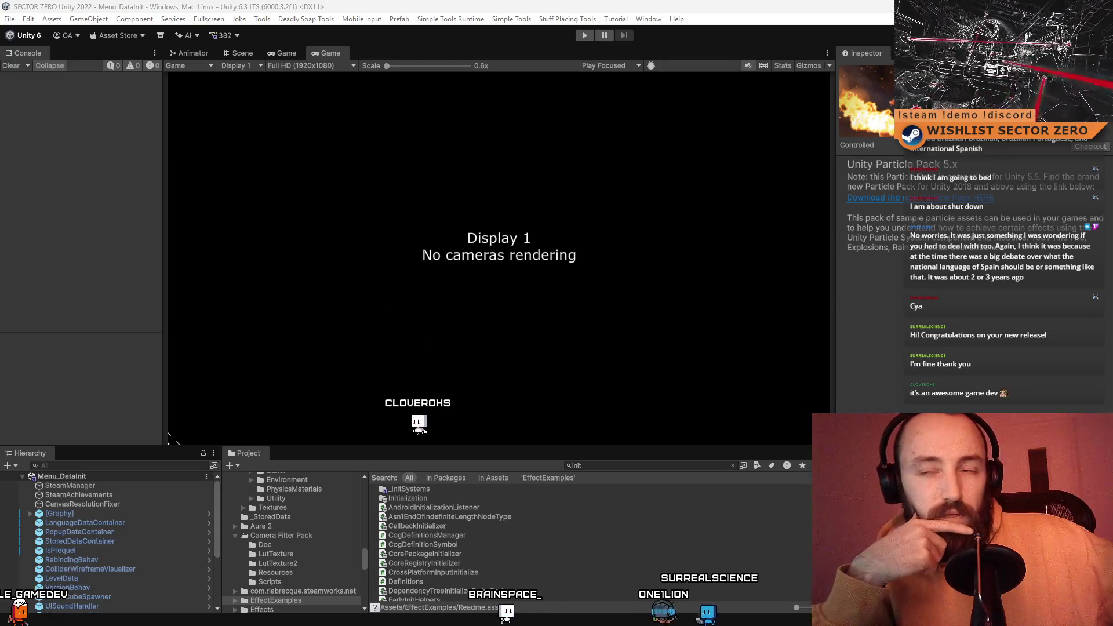
- Flip between the two Game view panels and check the resolution options
left_click(273, 54)
left_click(328, 53)
left_click(288, 58)
left_click(312, 57)
left_click(297, 64)
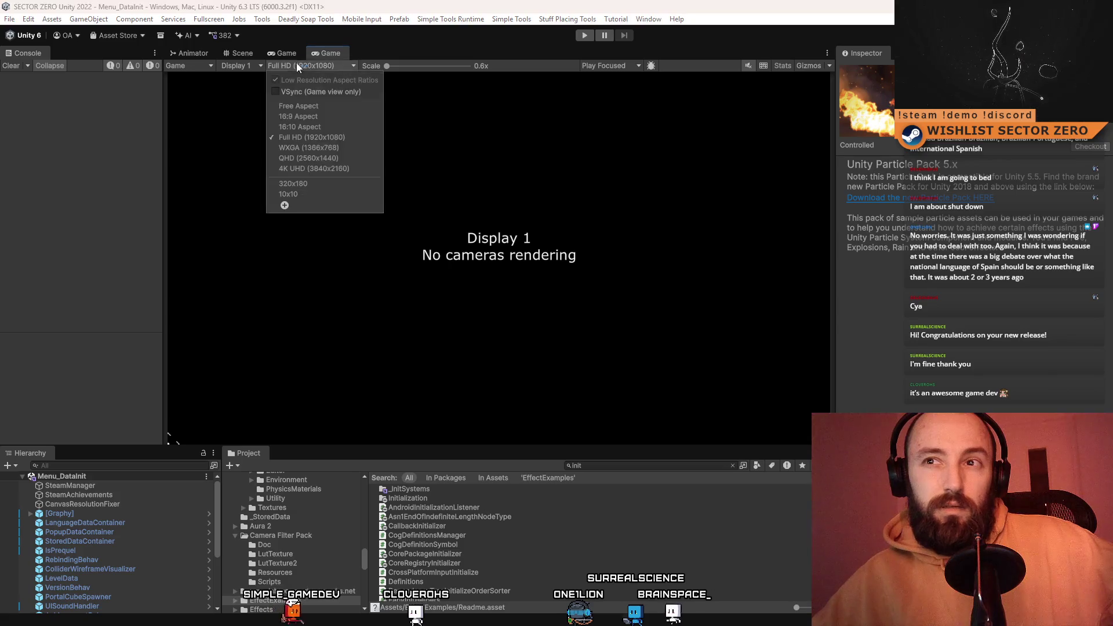
left_click(286, 55)
- Select CoreRegistryInitializer, start Play mode, clear the console, and enlarge the Game view
left_click(608, 563)
left_click(613, 466)
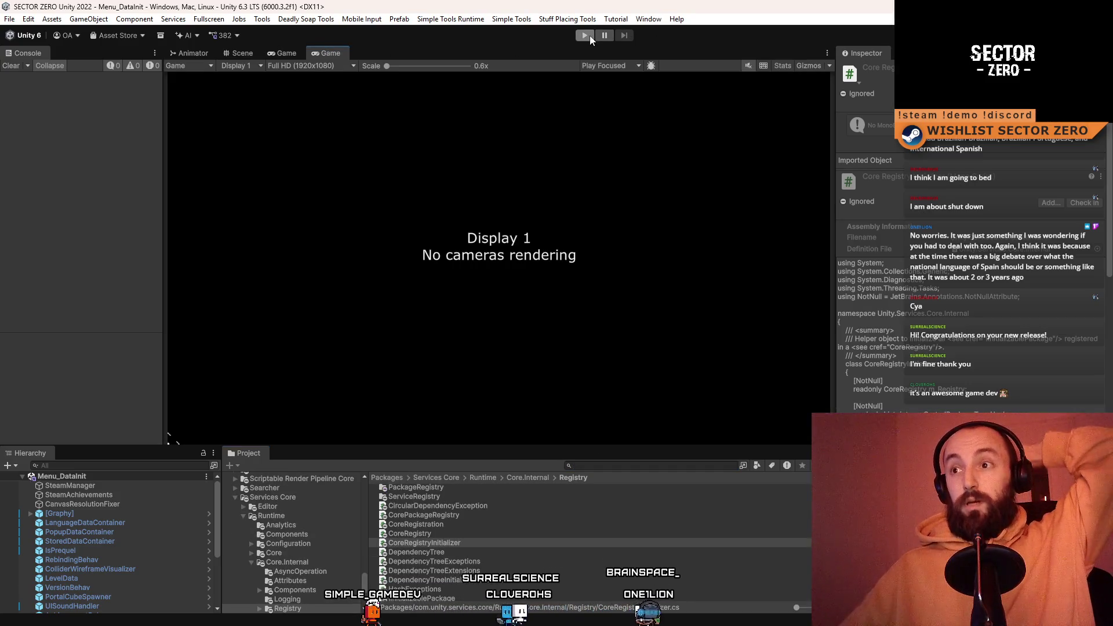
left_click(589, 36)
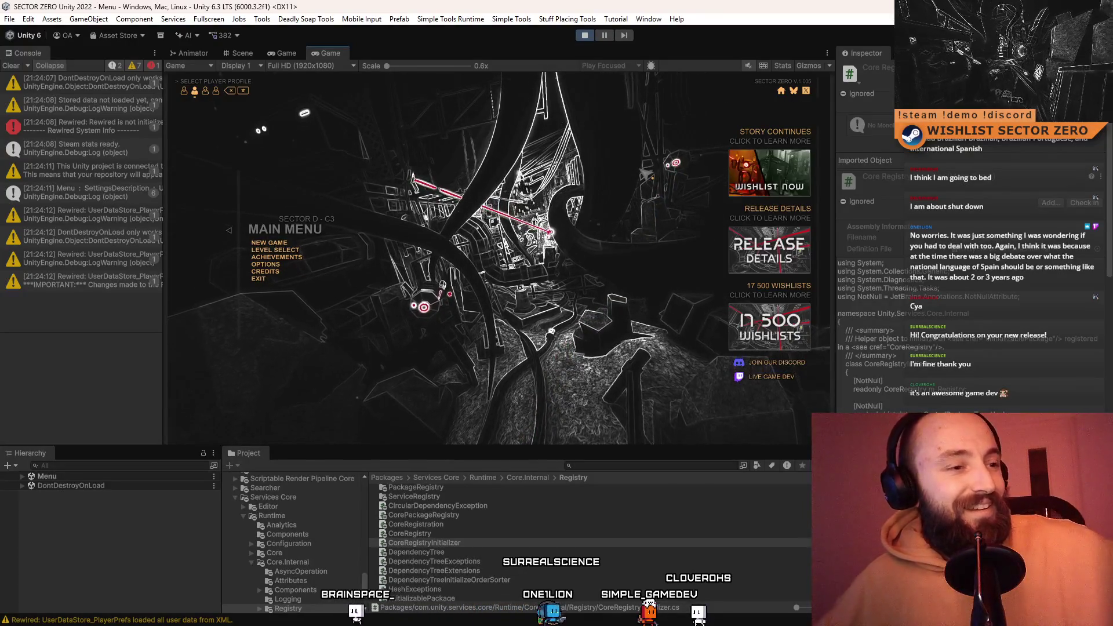
left_click(12, 65)
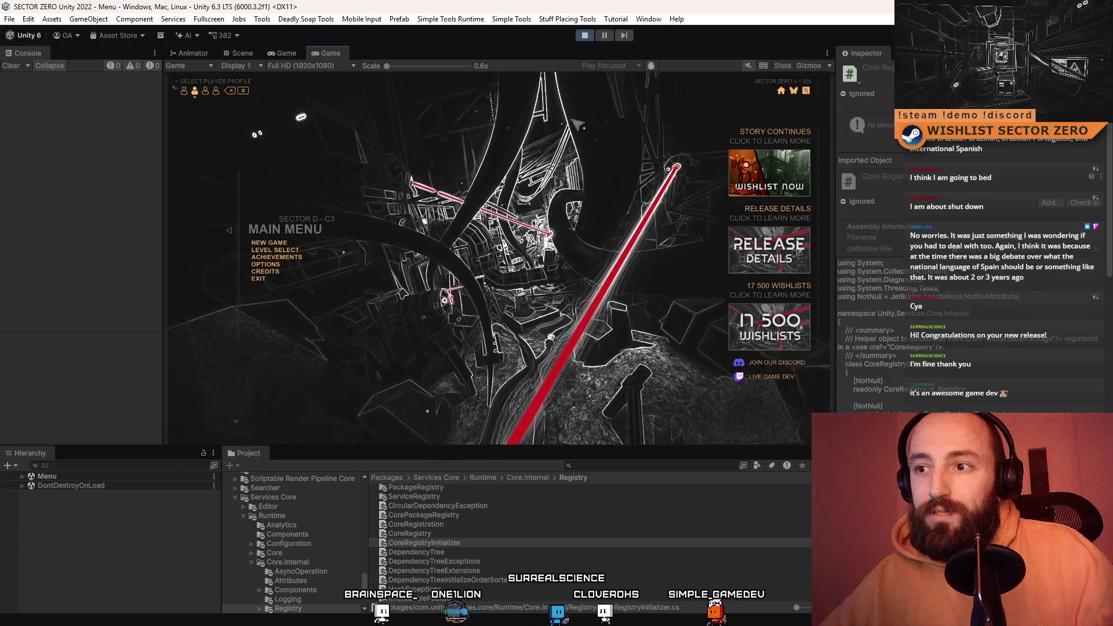
mouse_move(492, 444)
left_mouse_down()
mouse_move(506, 521)
mouse_move(539, 451)
mouse_move(555, 498)
left_mouse_up()
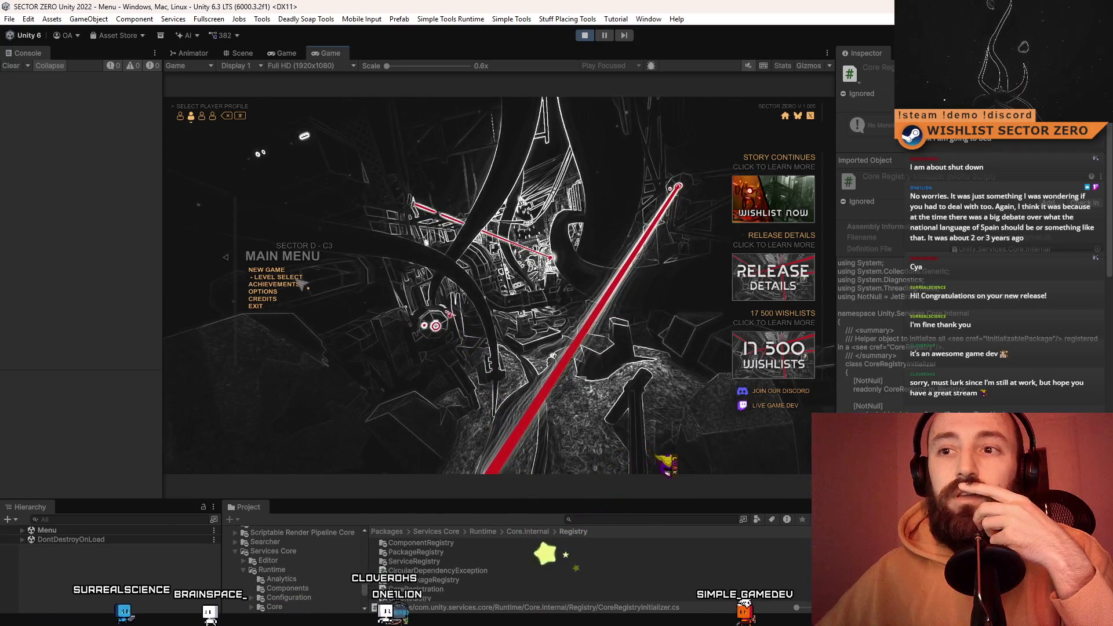
left_click(300, 281)
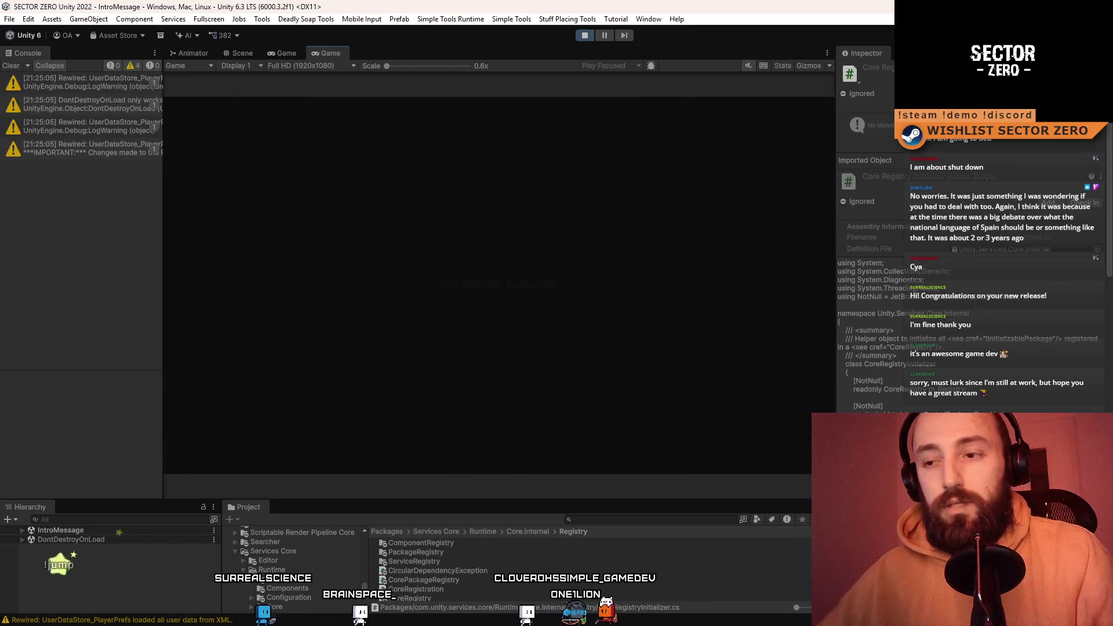
- Clear the console warnings while the Corruption intro plays
left_click(11, 66)
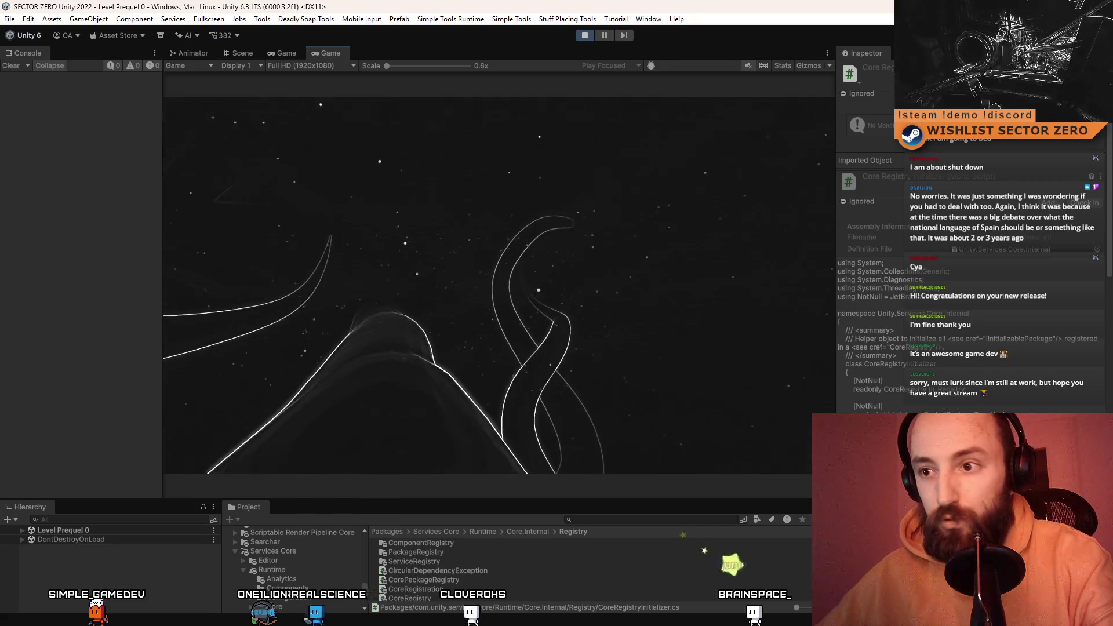
- Toggle the Game view fullscreen with F10 and back, then show the Scene view
key("F10")
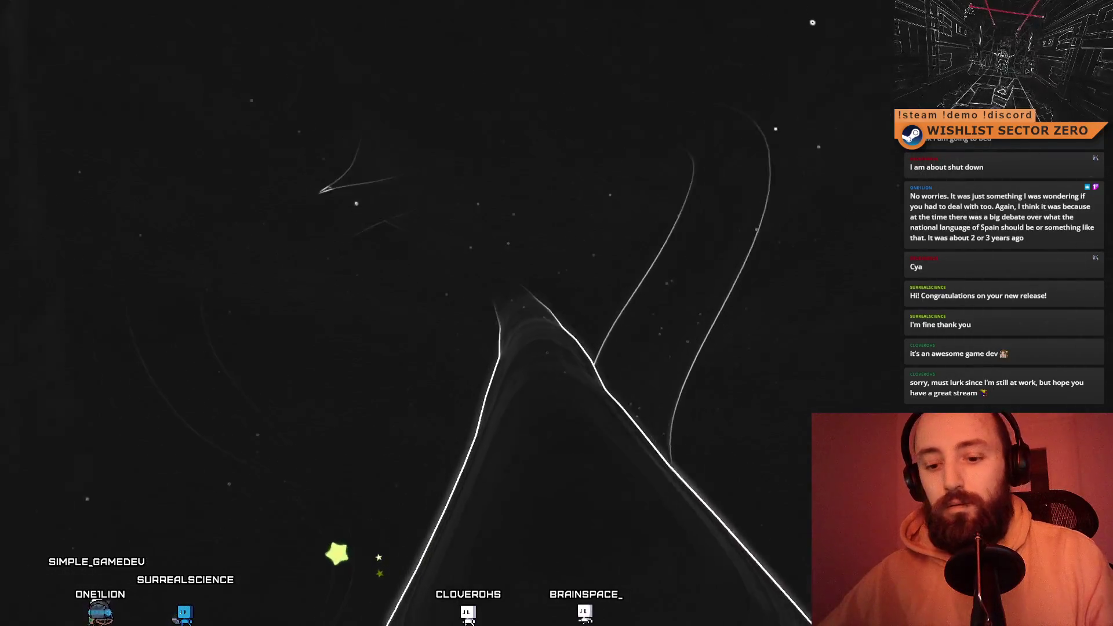
key("F10")
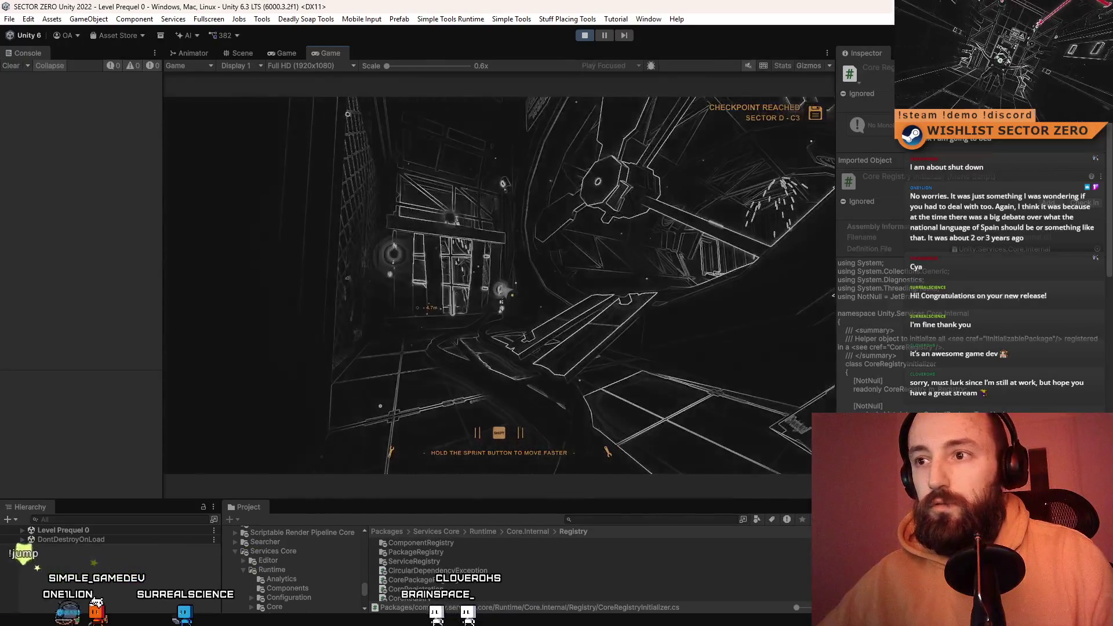
key("F10")
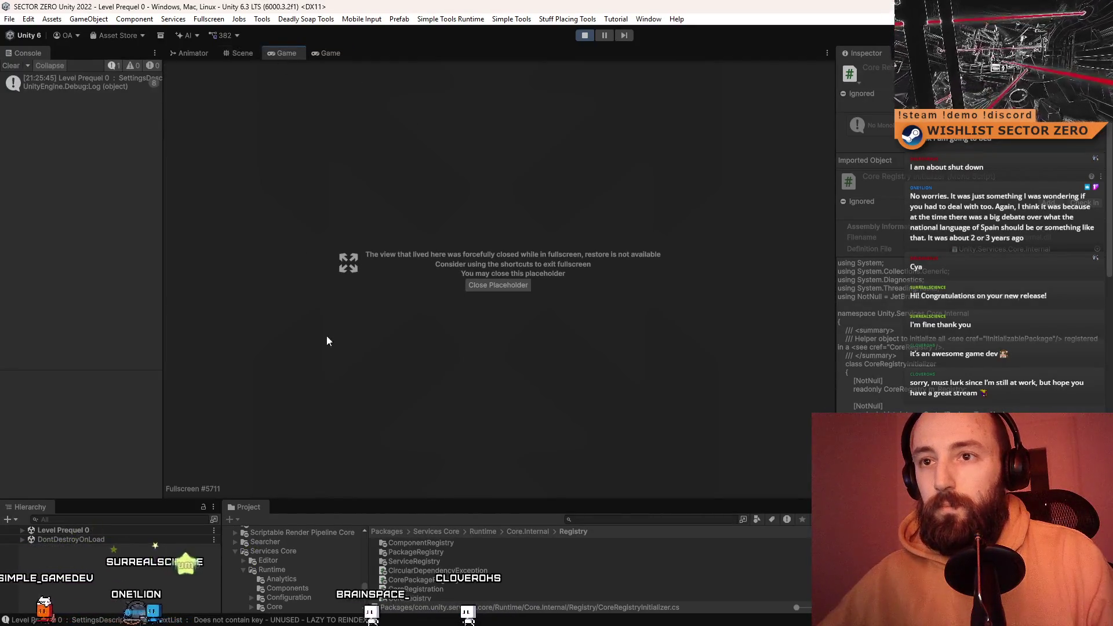
left_click(239, 54)
type("player")
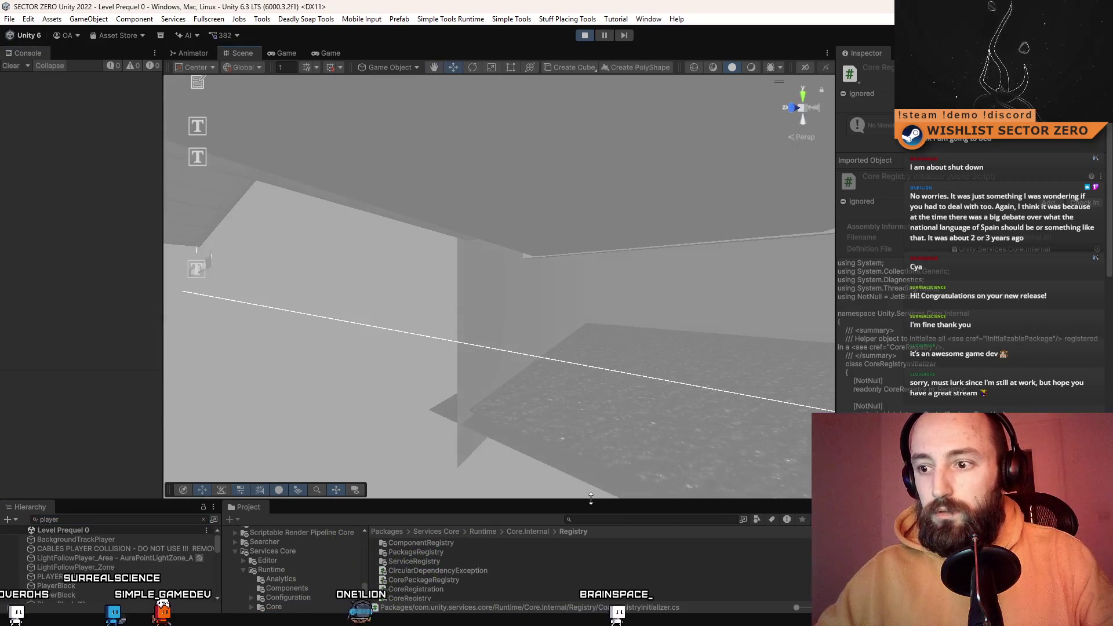
- Resize the Scene view panels and orbit to a wide view of the cabled floor
mouse_move(832, 310)
left_mouse_down()
mouse_move(941, 308)
mouse_move(858, 308)
left_mouse_up()
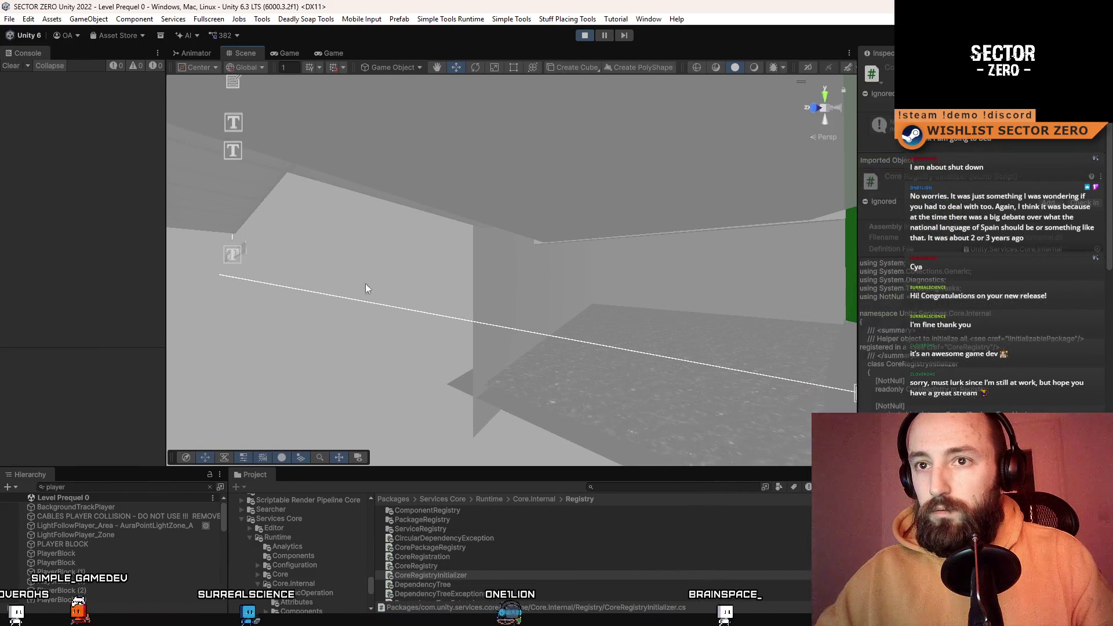
left_click_drag(169, 254, 212, 253)
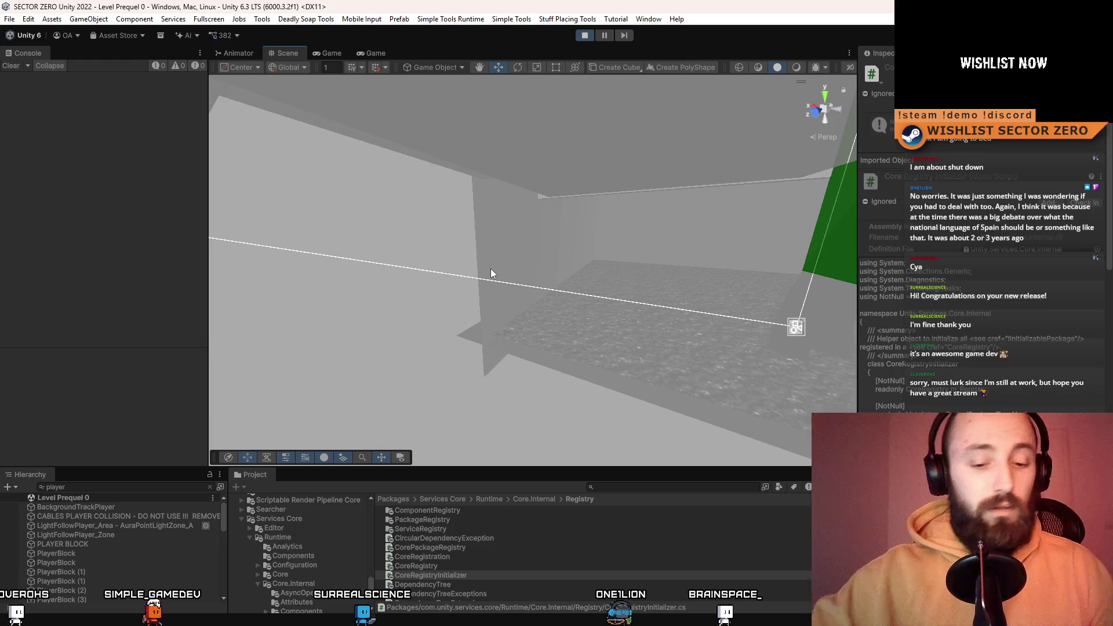
mouse_move(565, 266)
left_mouse_down()
mouse_move(589, 291)
mouse_move(681, 255)
mouse_move(592, 367)
mouse_move(592, 217)
mouse_move(505, 428)
mouse_move(207, 481)
left_mouse_up()
mouse_move(476, 422)
left_mouse_down()
mouse_move(634, 311)
mouse_move(580, 278)
mouse_move(632, 453)
mouse_move(497, 251)
mouse_move(207, 252)
mouse_move(107, 281)
mouse_move(297, 301)
mouse_move(337, 325)
mouse_move(610, 224)
mouse_move(585, 360)
left_mouse_up()
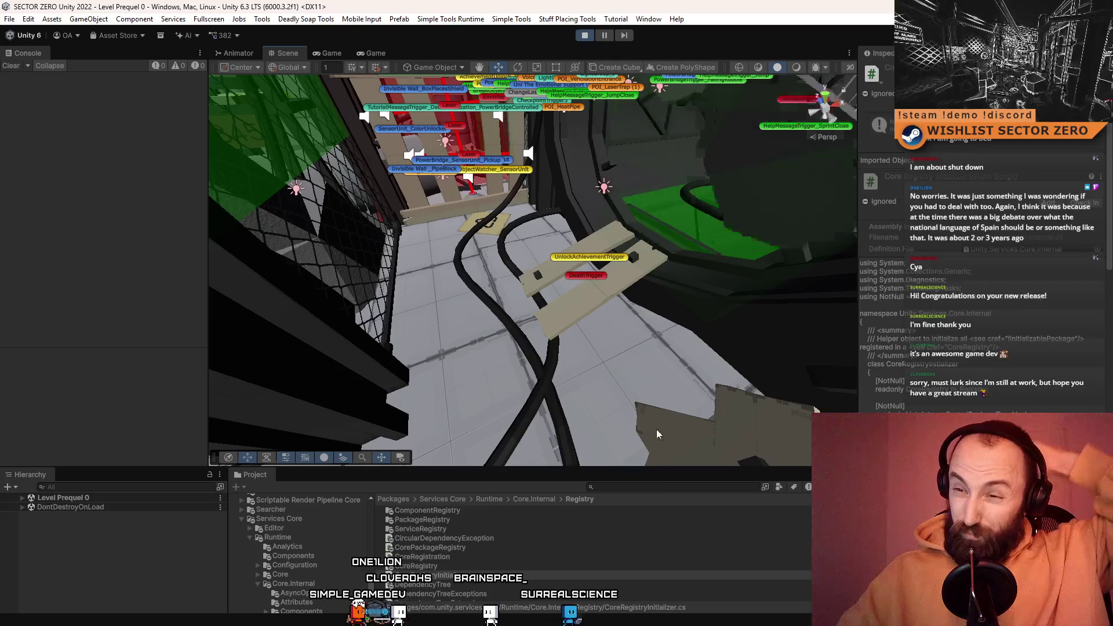
left_click(88, 19)
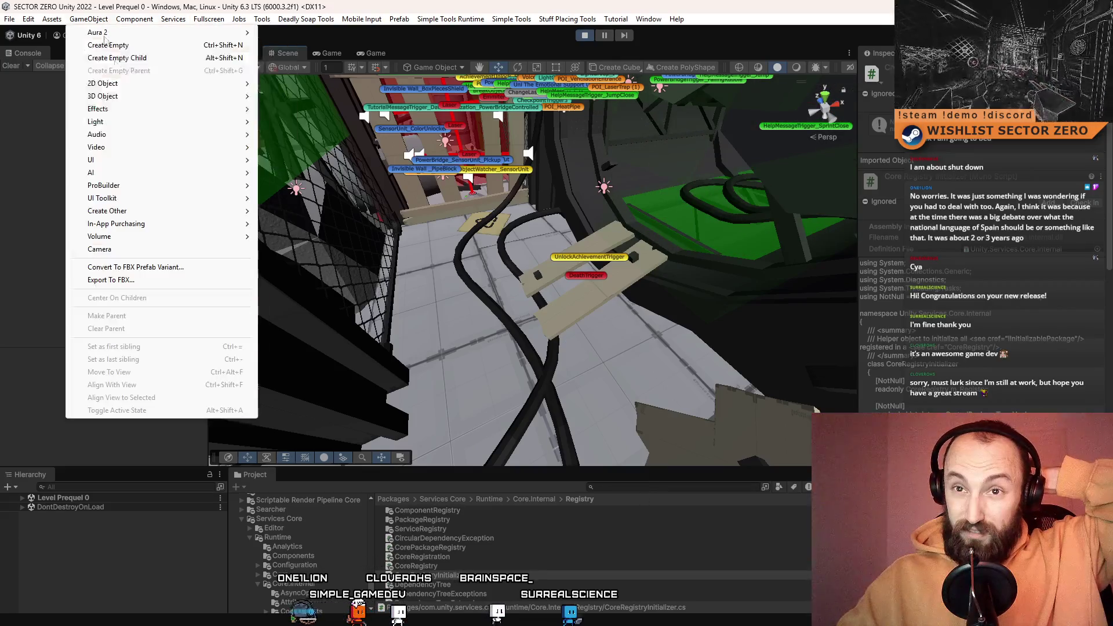
- Create a Particle System from GameObject > Effects, orbit around it, and glance at its Layer list
mouse_move(170, 101)
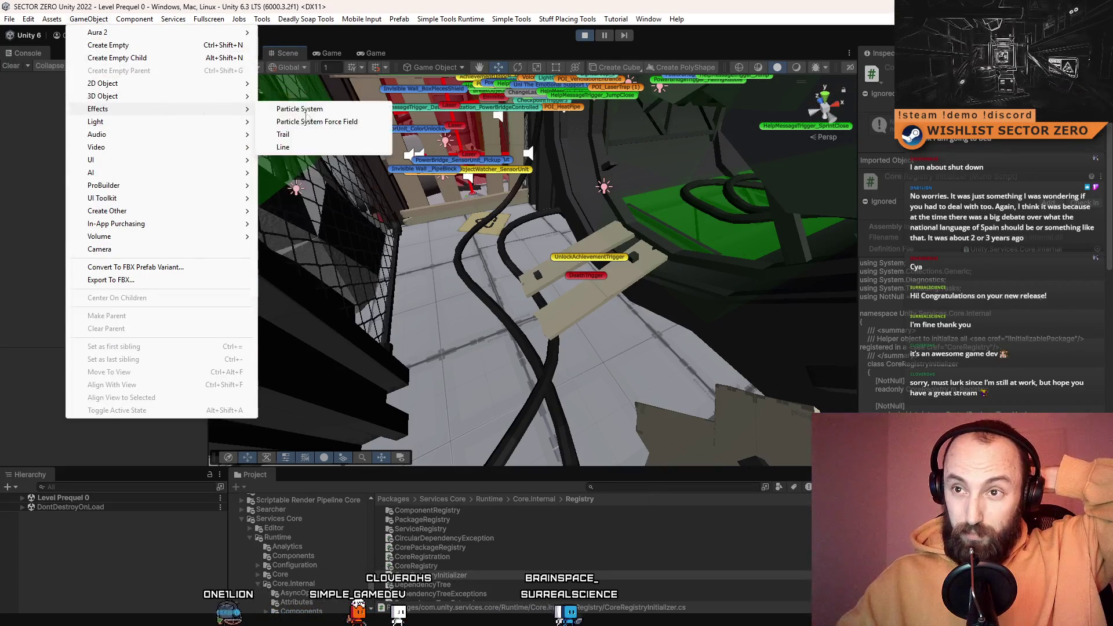
left_click(348, 113)
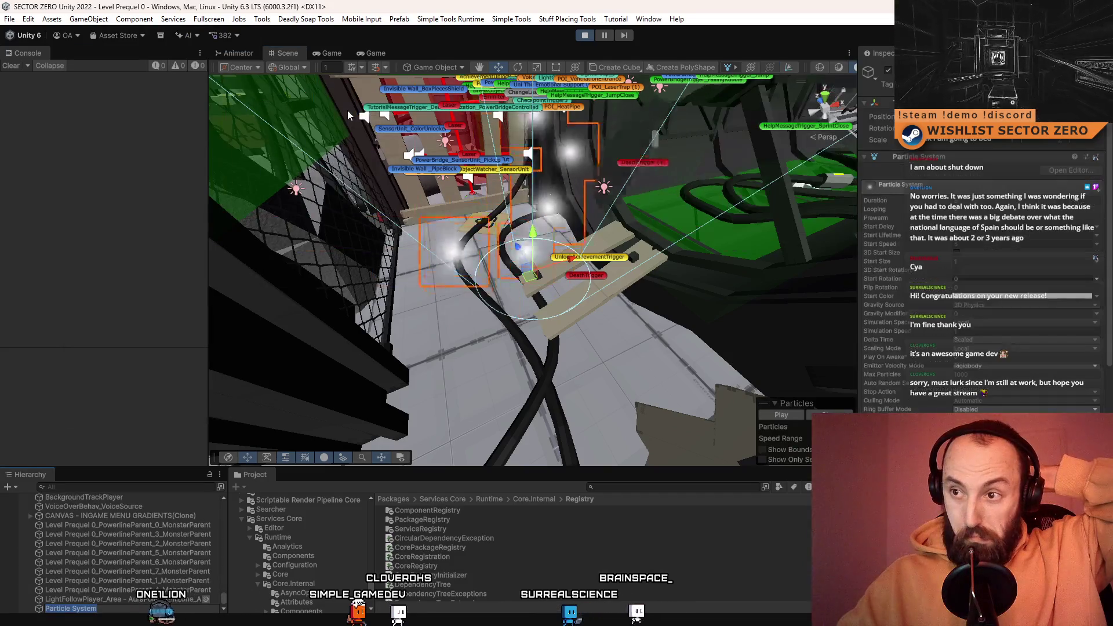
mouse_move(534, 285)
left_mouse_down()
mouse_move(520, 172)
mouse_move(534, 264)
left_mouse_up()
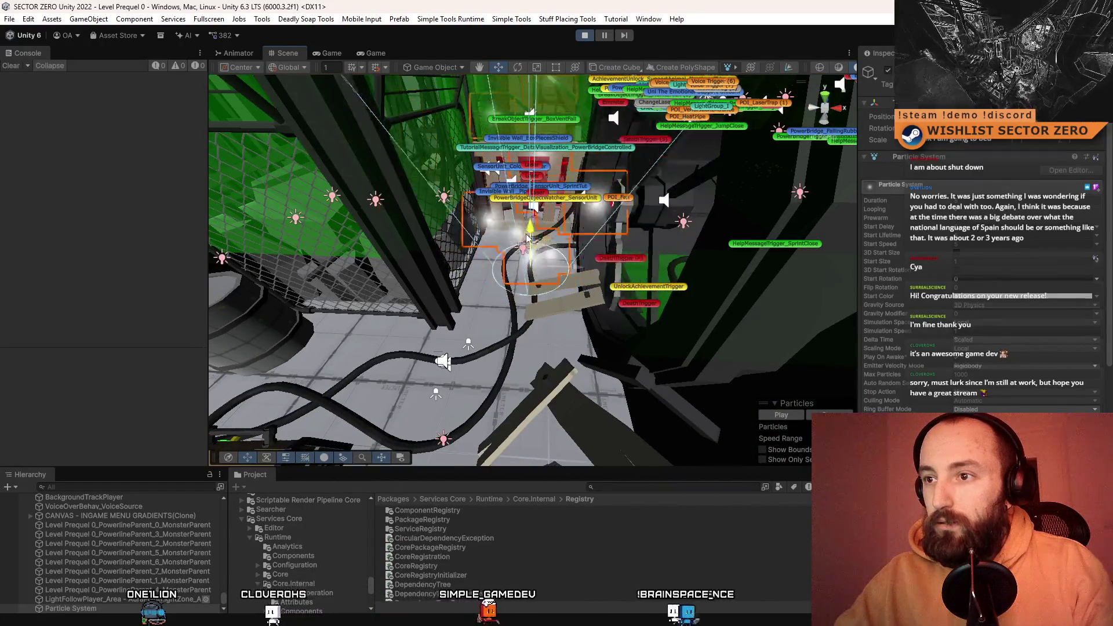
left_click(1038, 84)
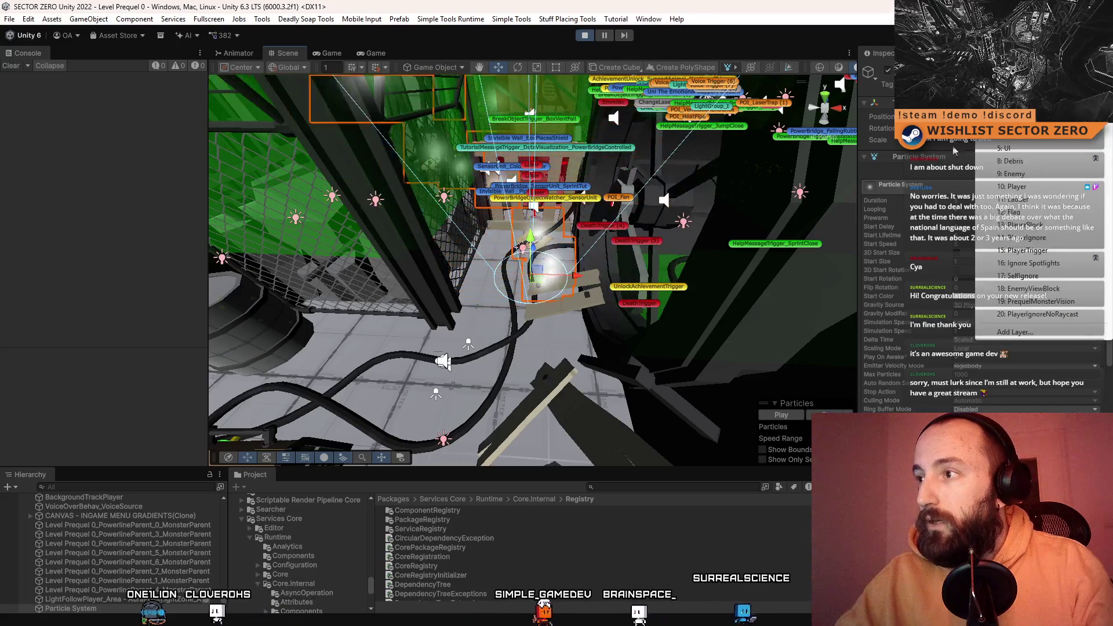
left_click(1053, 313)
scroll(494, 294, "up", 5)
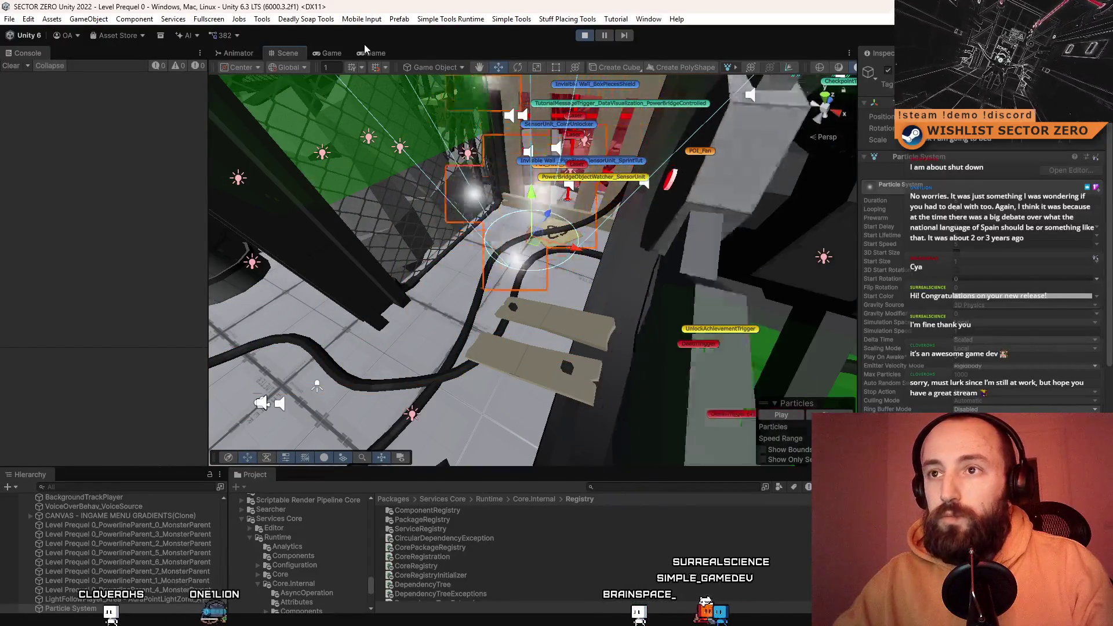
left_click(366, 53)
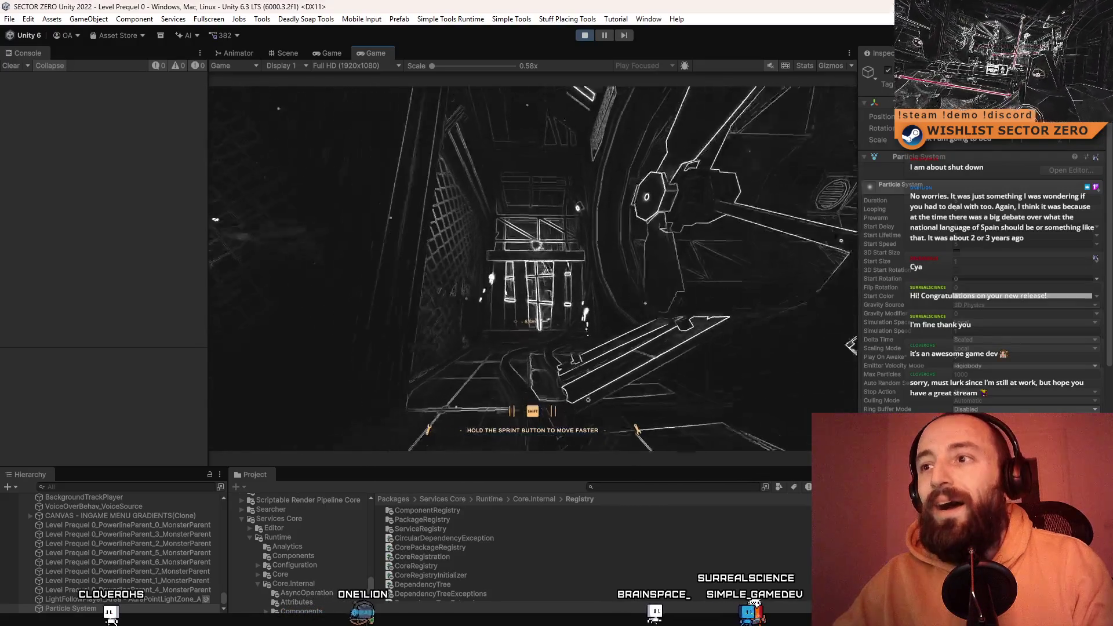
- Pause the game, orbit the Scene camera around the particle system, and switch to the scale tool
key("Escape")
left_click(329, 53)
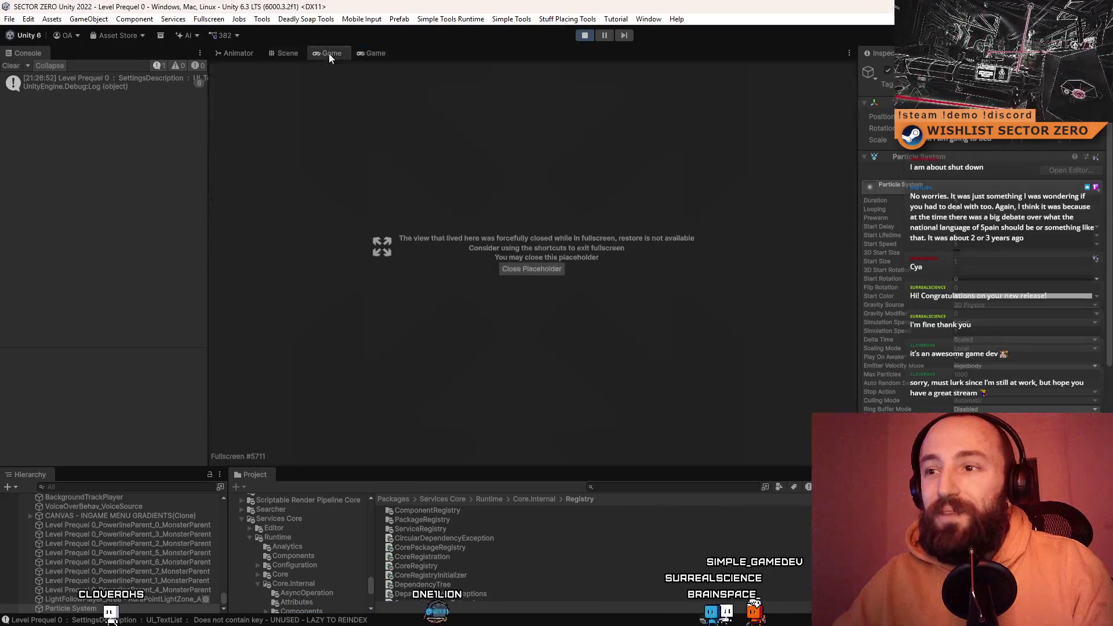
left_click(291, 53)
mouse_move(302, 87)
left_mouse_down()
mouse_move(231, 113)
mouse_move(620, 200)
left_mouse_up()
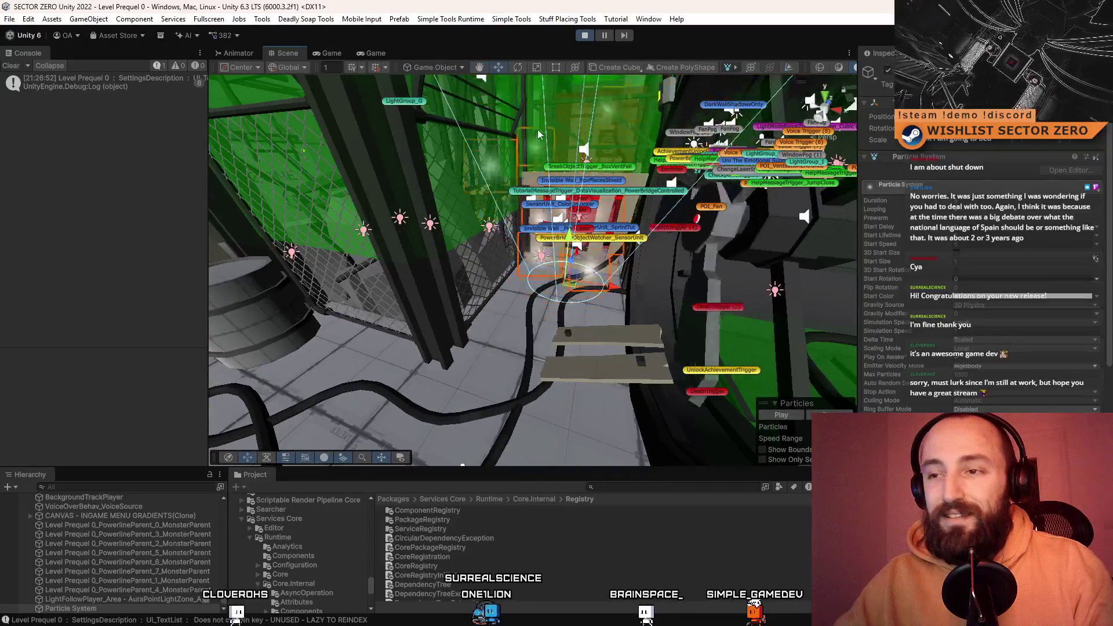
right_click(692, 145)
key("r")
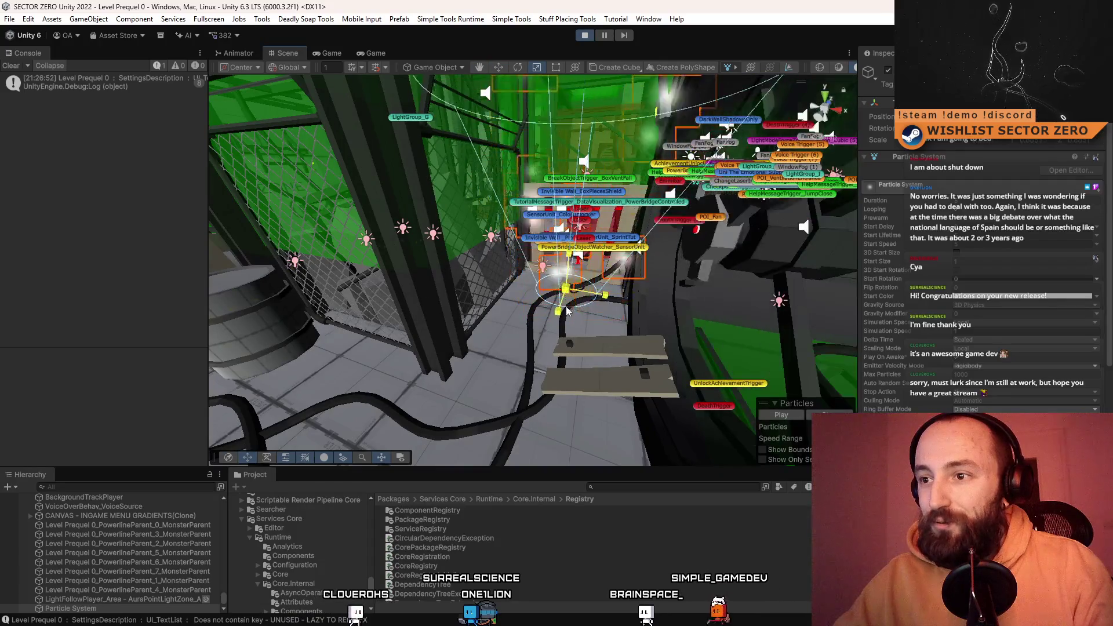
left_click(381, 52)
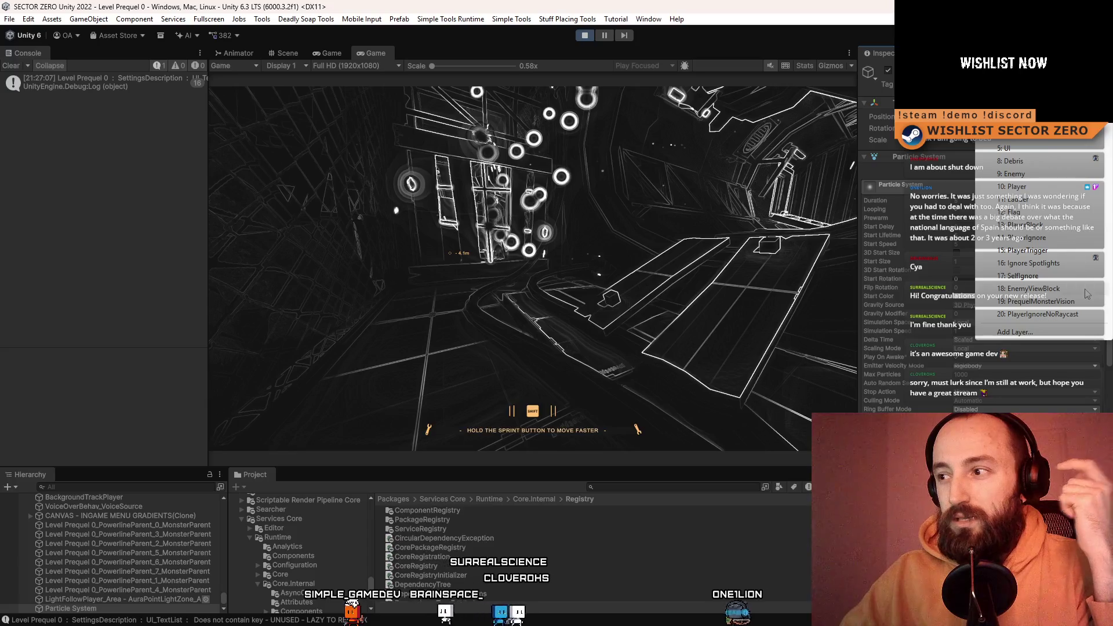
left_click(1072, 305)
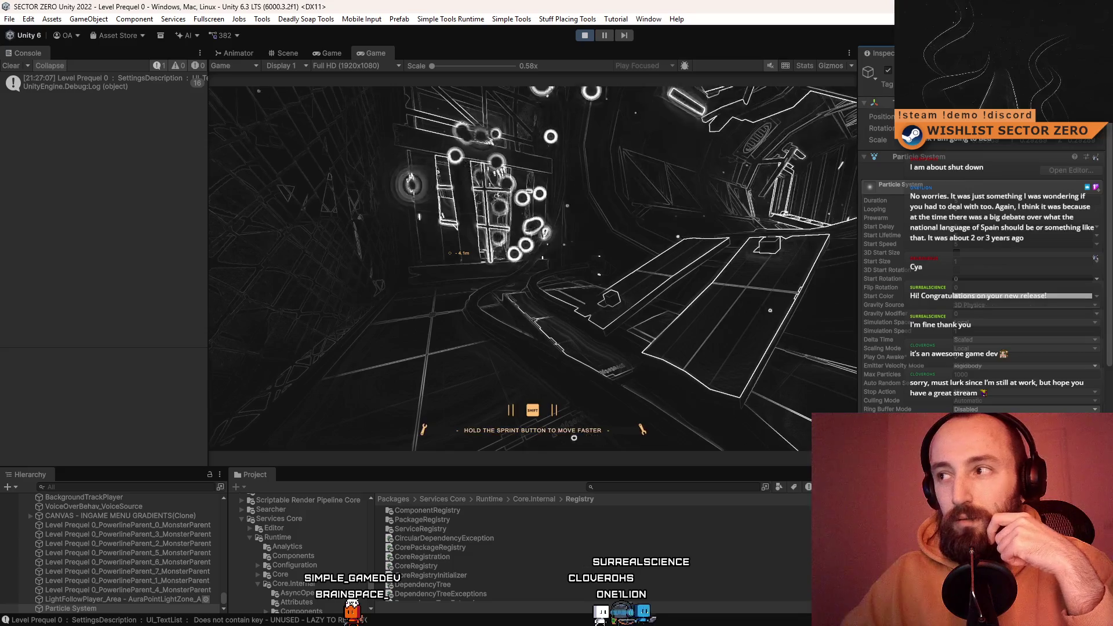
scroll(986, 261, "down", 6)
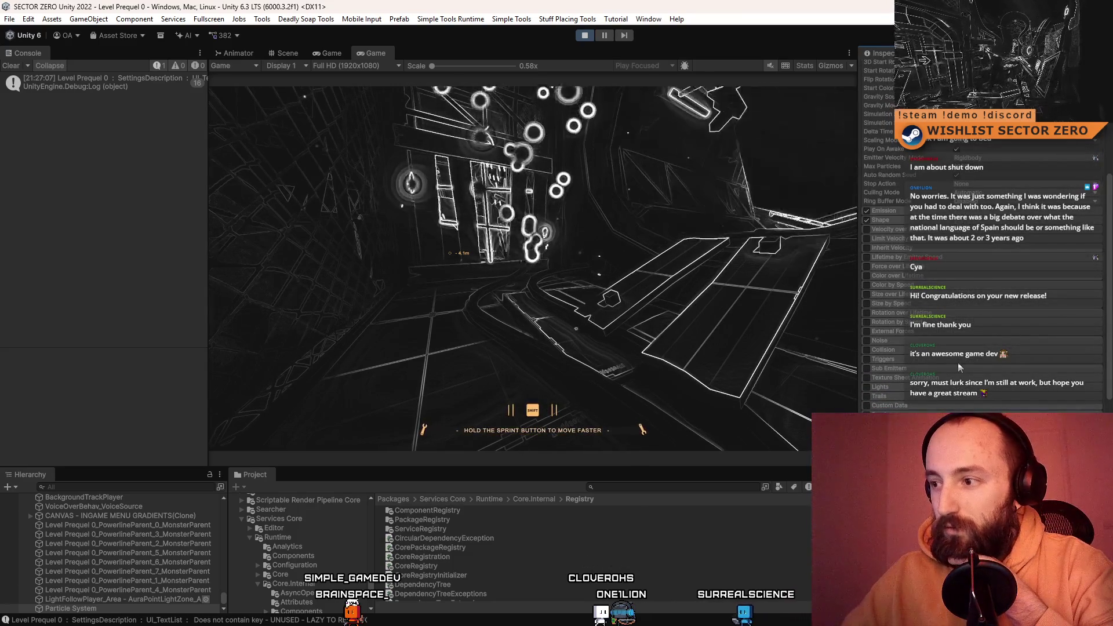
scroll(958, 363, "down", 4)
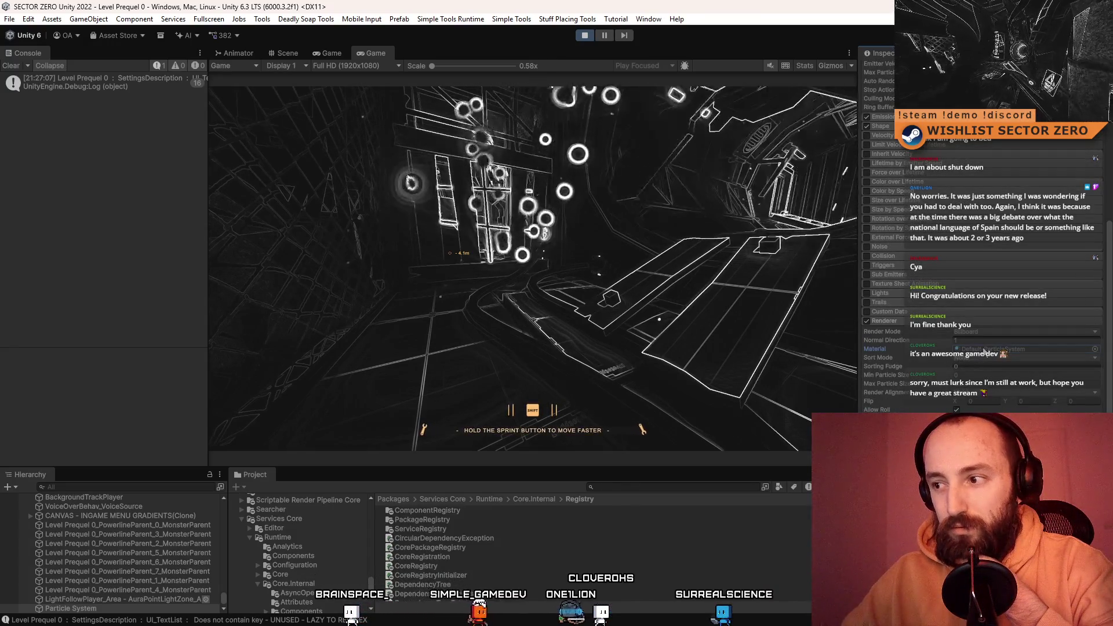
left_click(979, 332)
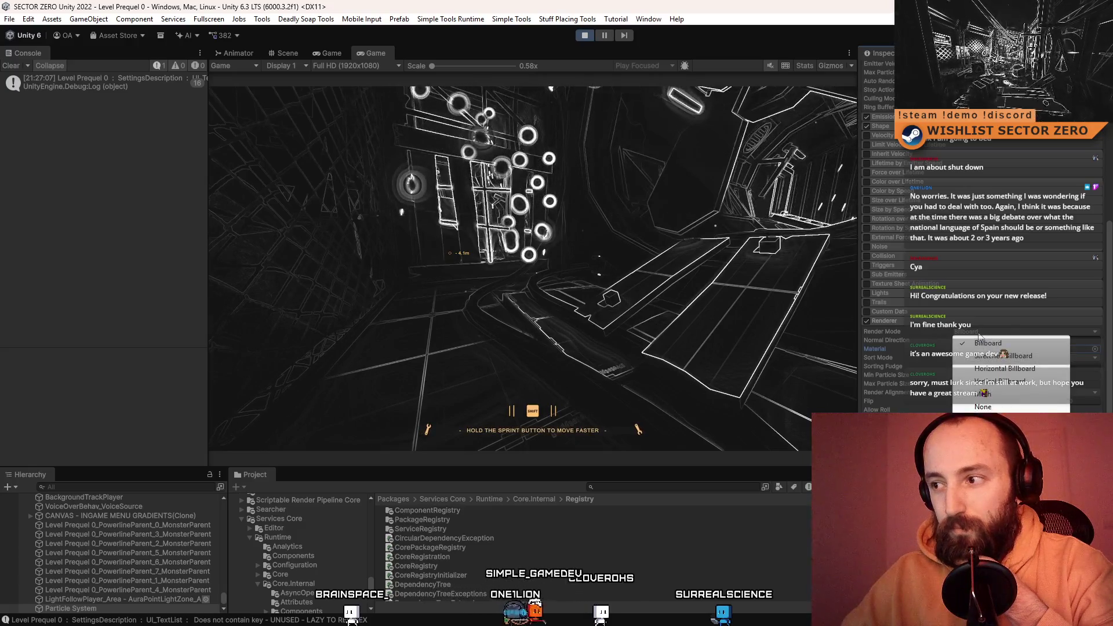
left_click(934, 338)
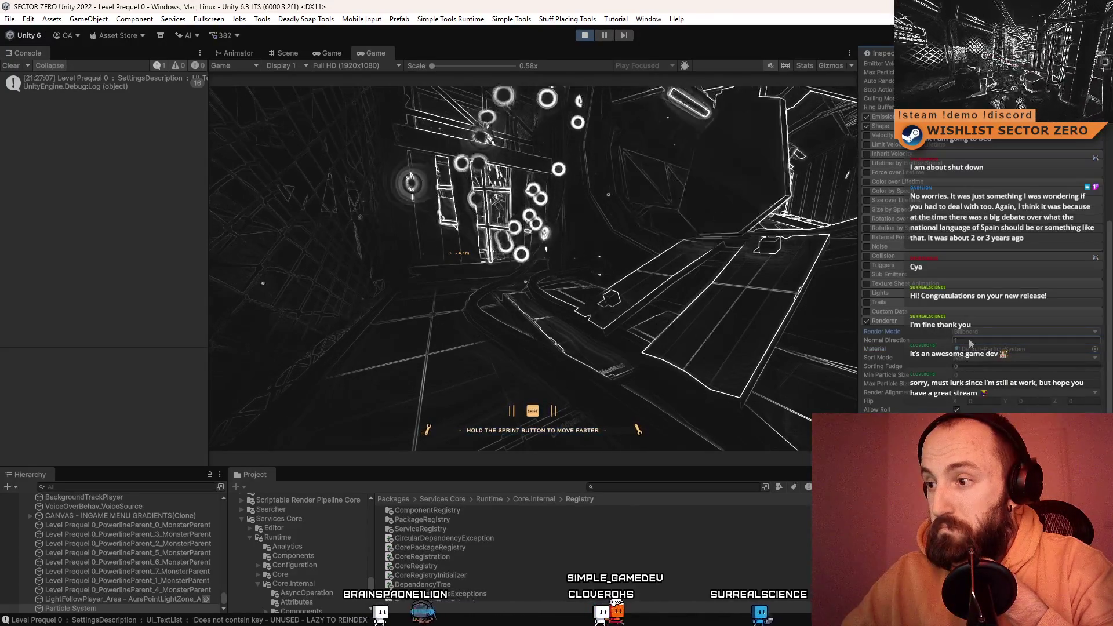
scroll(970, 340, "down", 3)
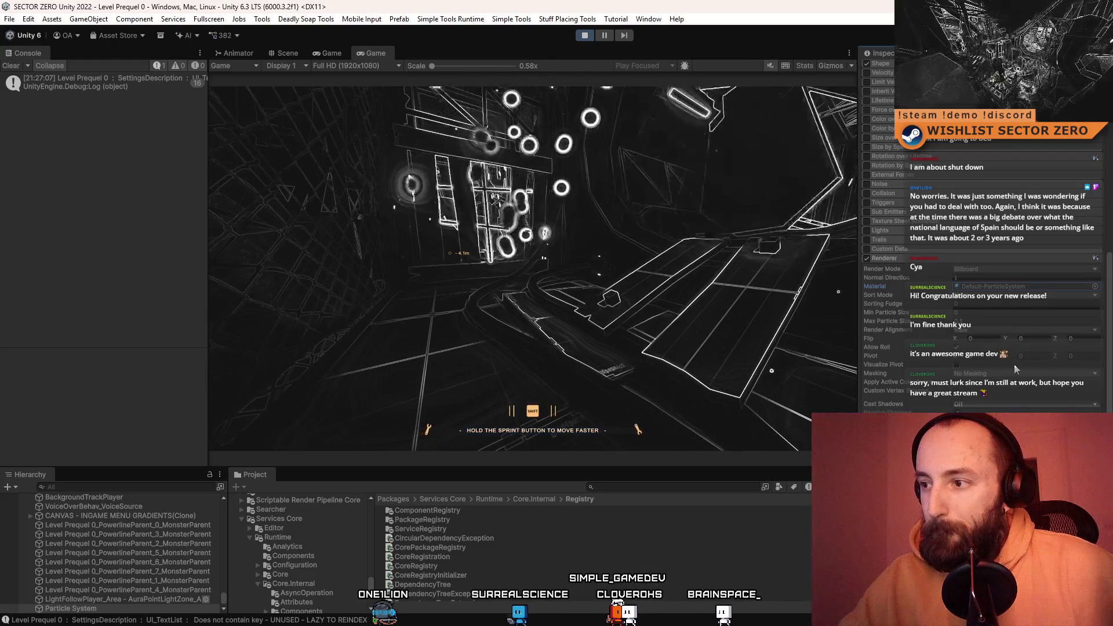
scroll(1018, 365, "down", 2)
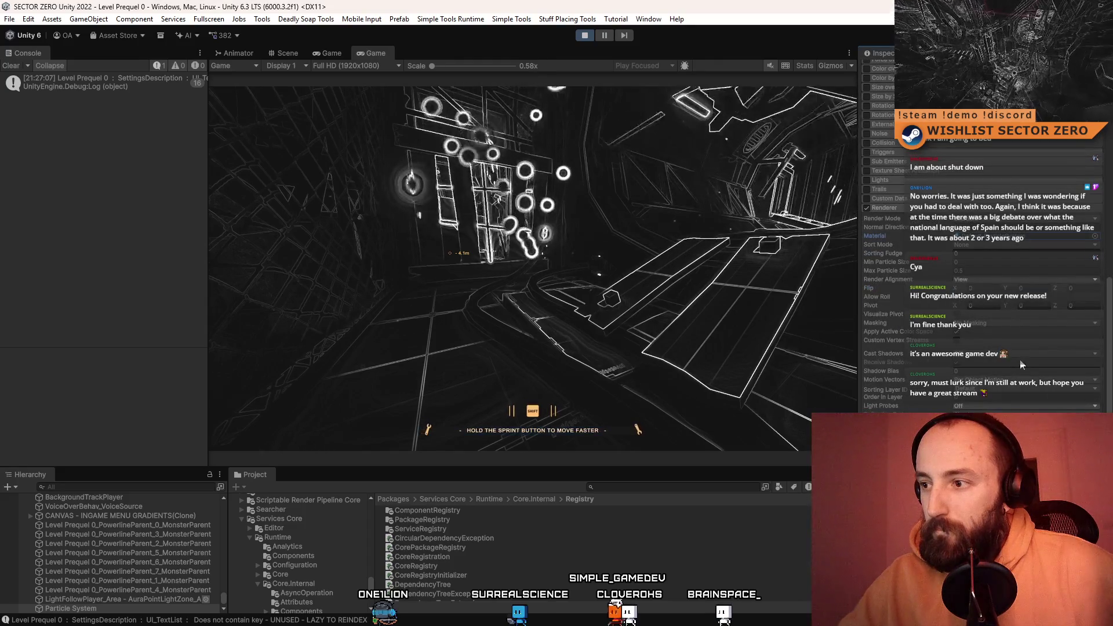
scroll(1022, 364, "up", 15)
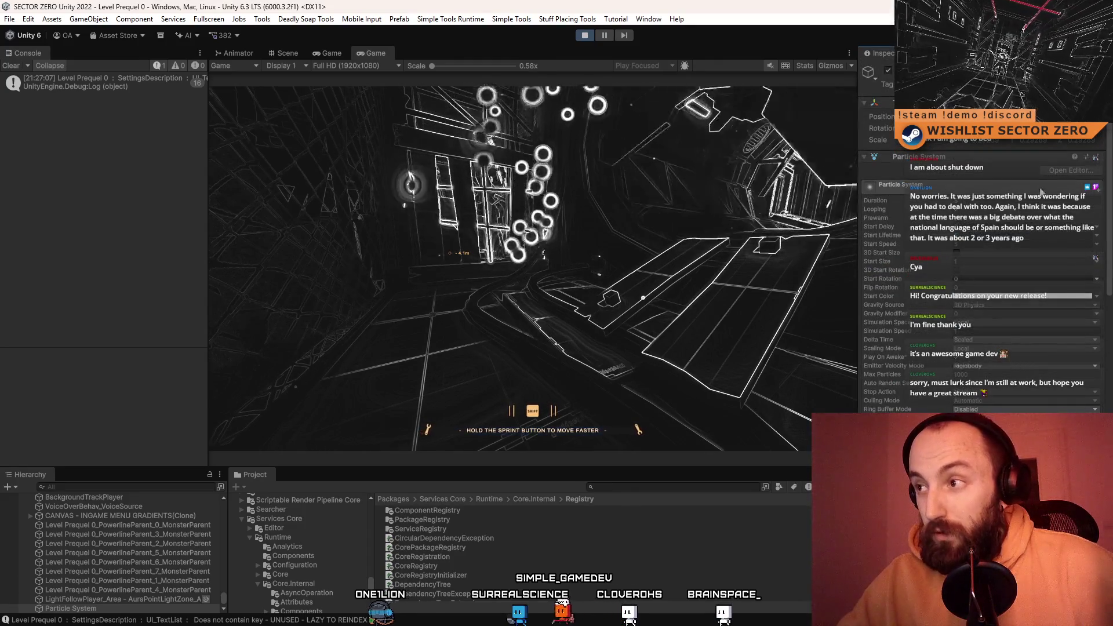
- Set Simulation Space to World and toggle Velocity over Lifetime on then off
scroll(918, 361, "down", 3)
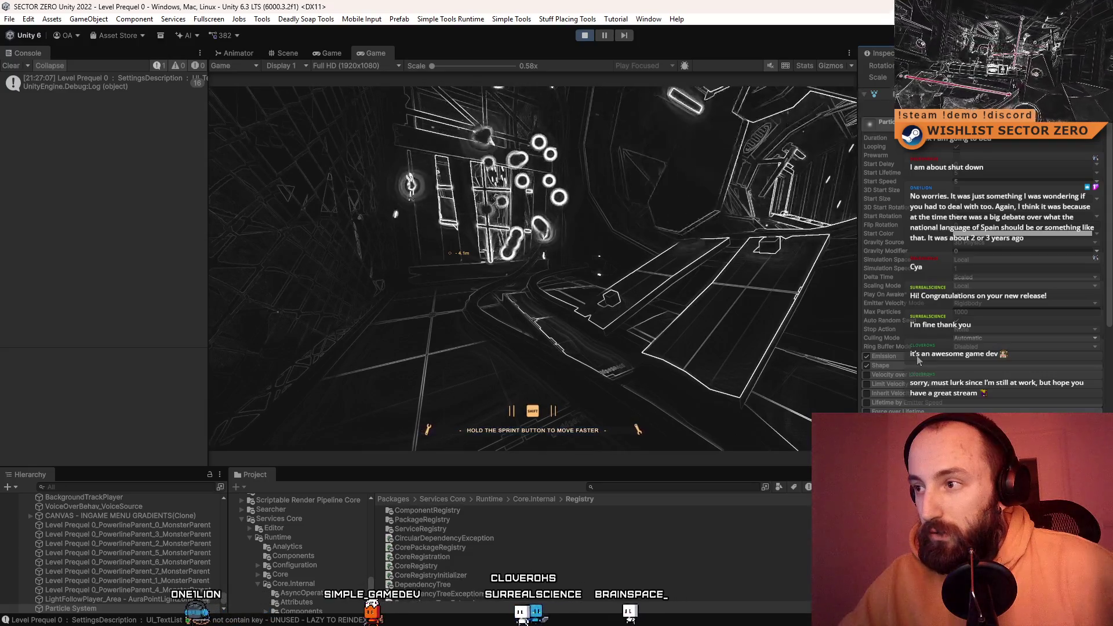
left_click(980, 260)
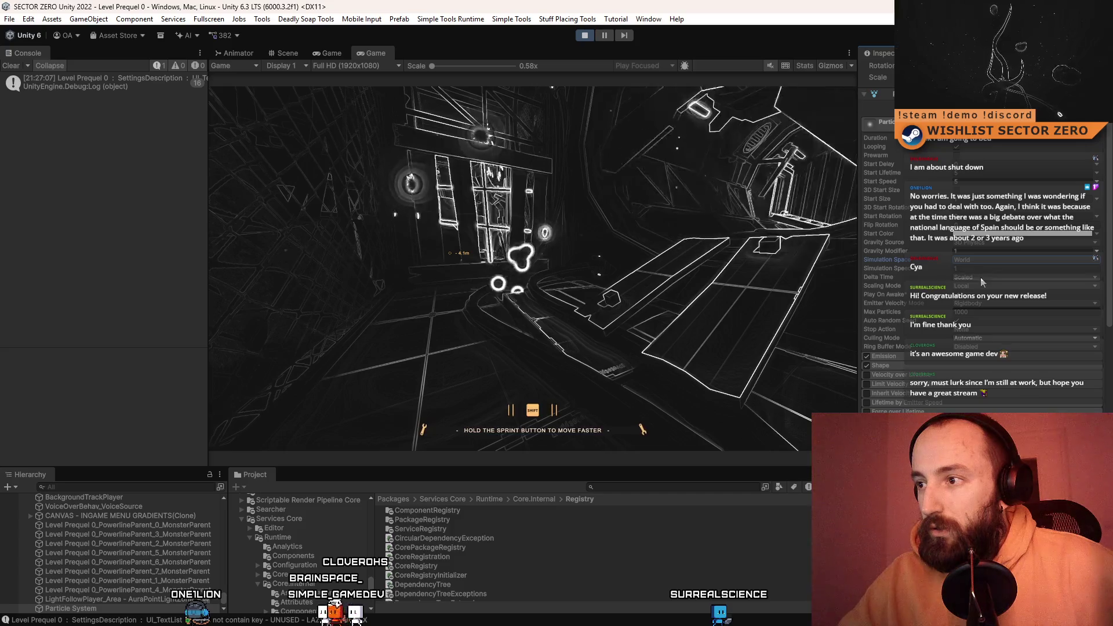
left_click(907, 356)
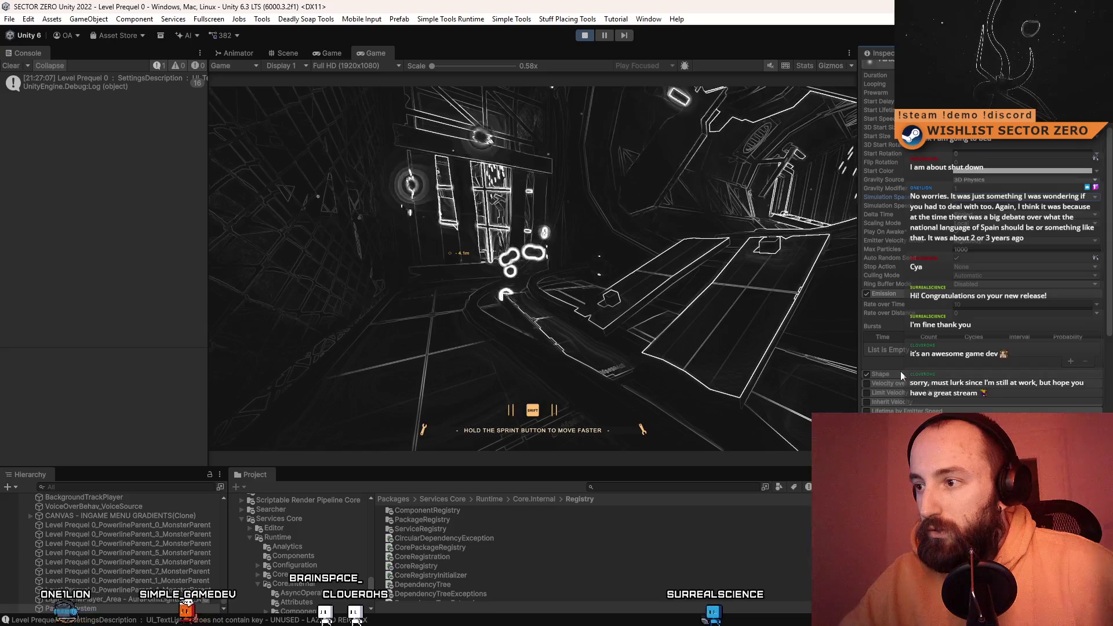
scroll(913, 296, "down", 3)
scroll(915, 299, "down", 1)
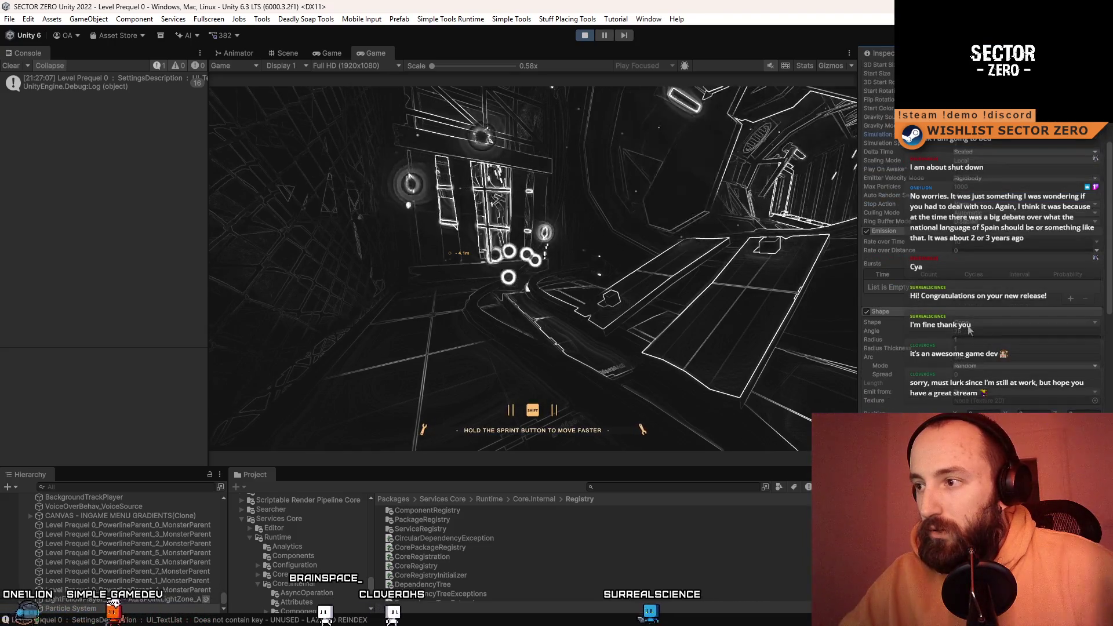
left_click(897, 310)
left_click(910, 326)
left_click(893, 323)
left_click(878, 322)
left_click(867, 322)
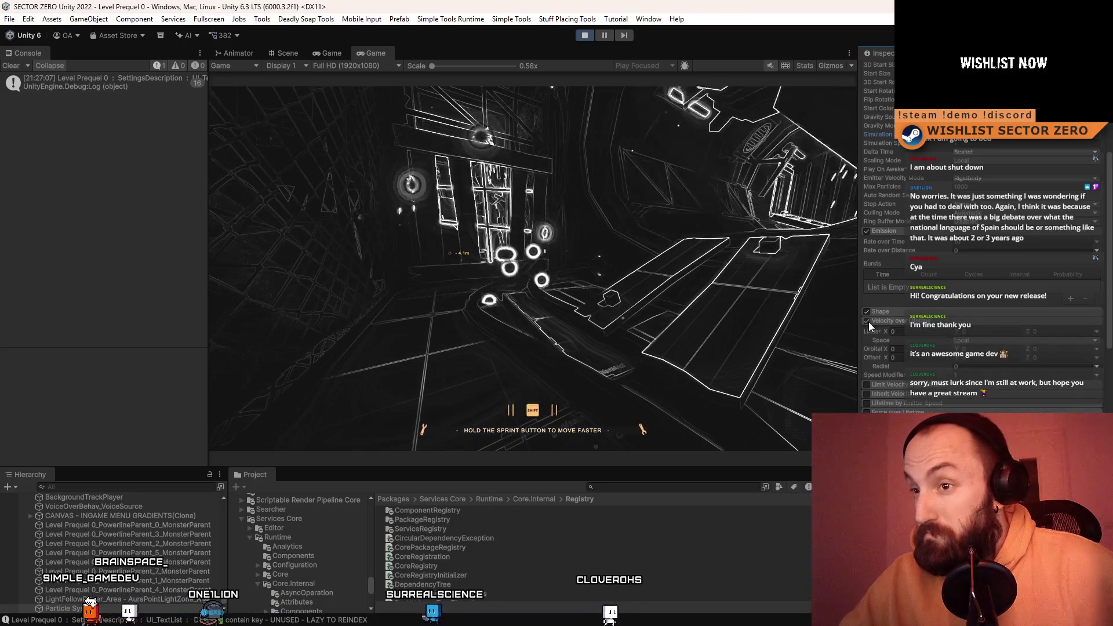
left_click(866, 321)
- Set the particles' Start Speed to 20
scroll(922, 244, "up", 4)
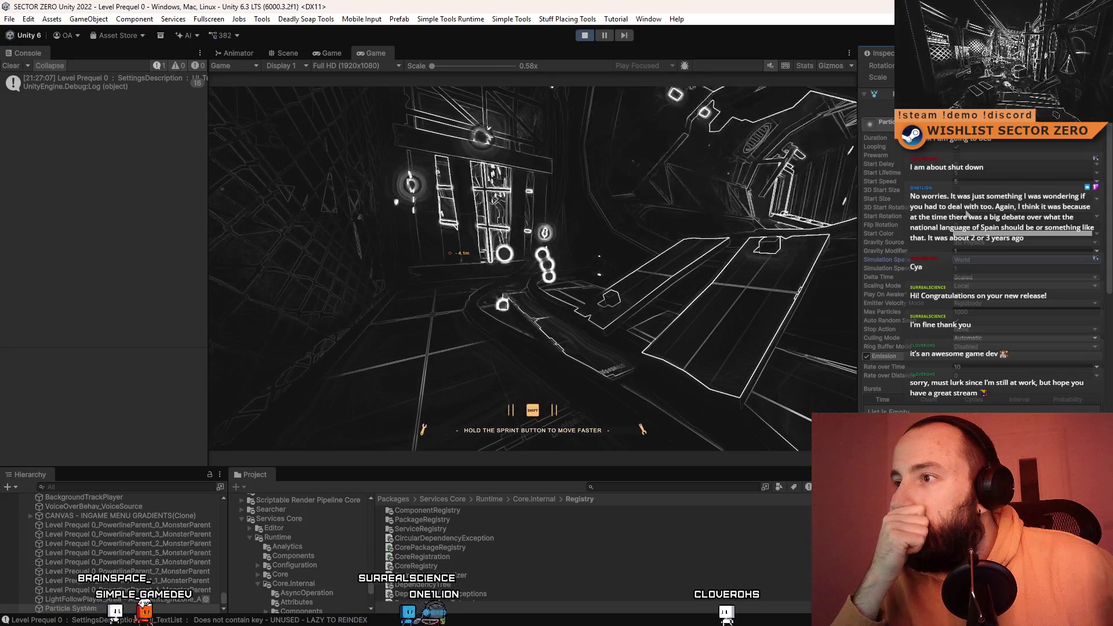
left_click_drag(902, 183, 982, 184)
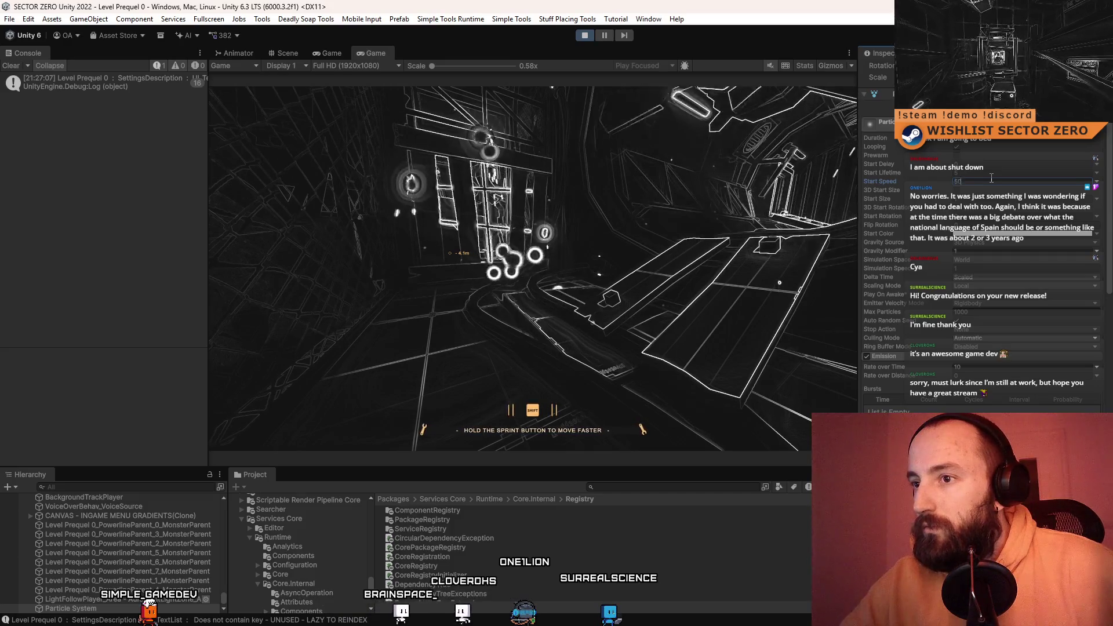
type("20")
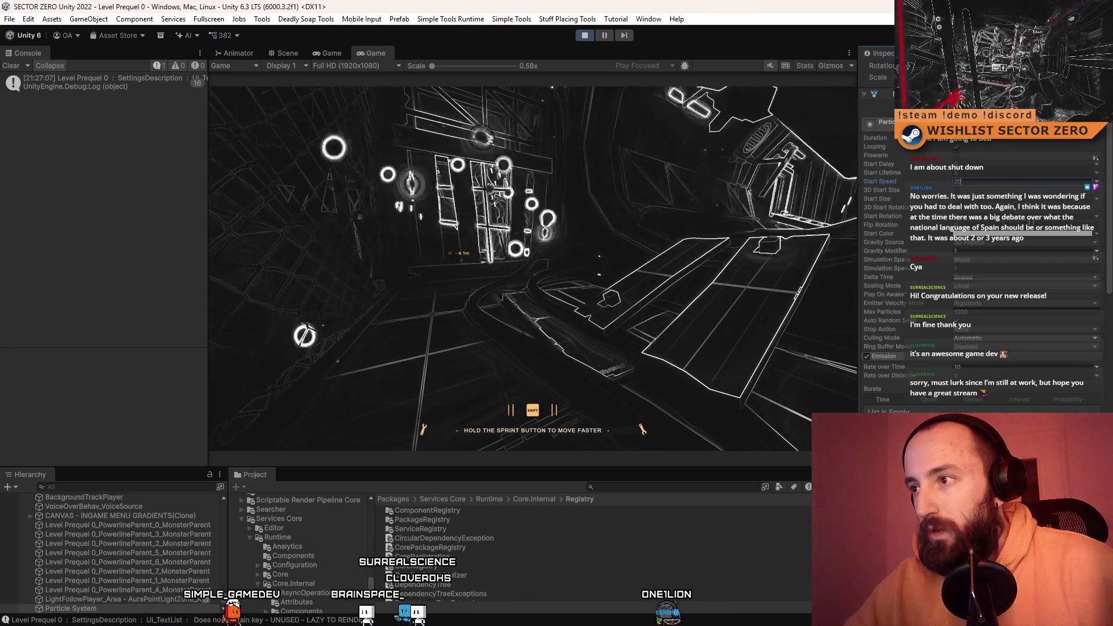
left_click_drag(1109, 196, 1110, 203)
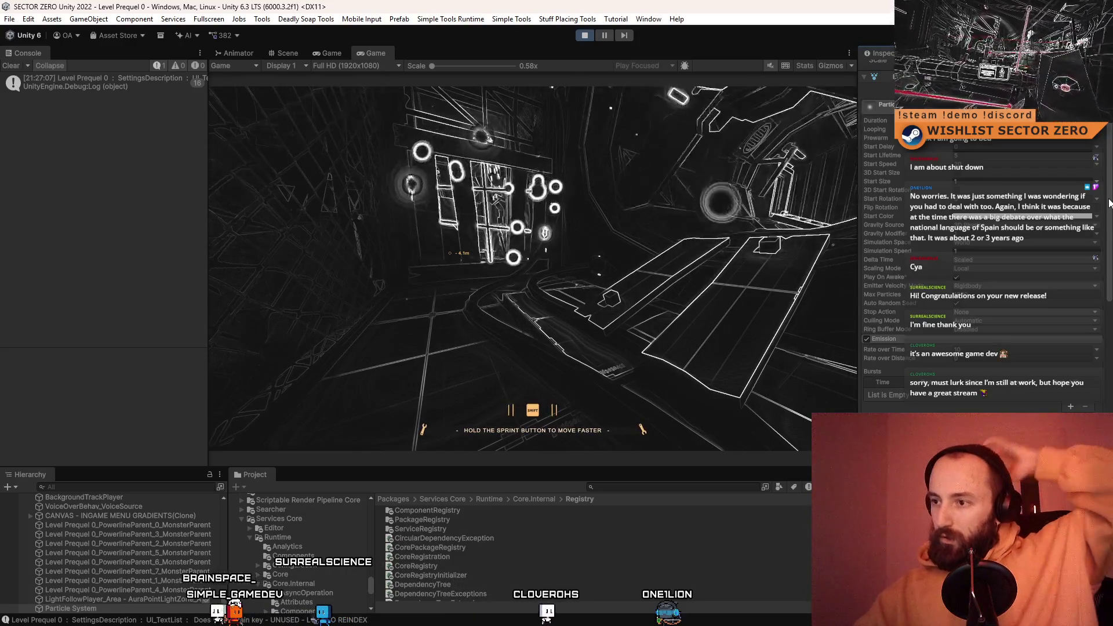
- Untick Looping and switch the particle object off and on to restart it
left_click_drag(1110, 203, 1109, 255)
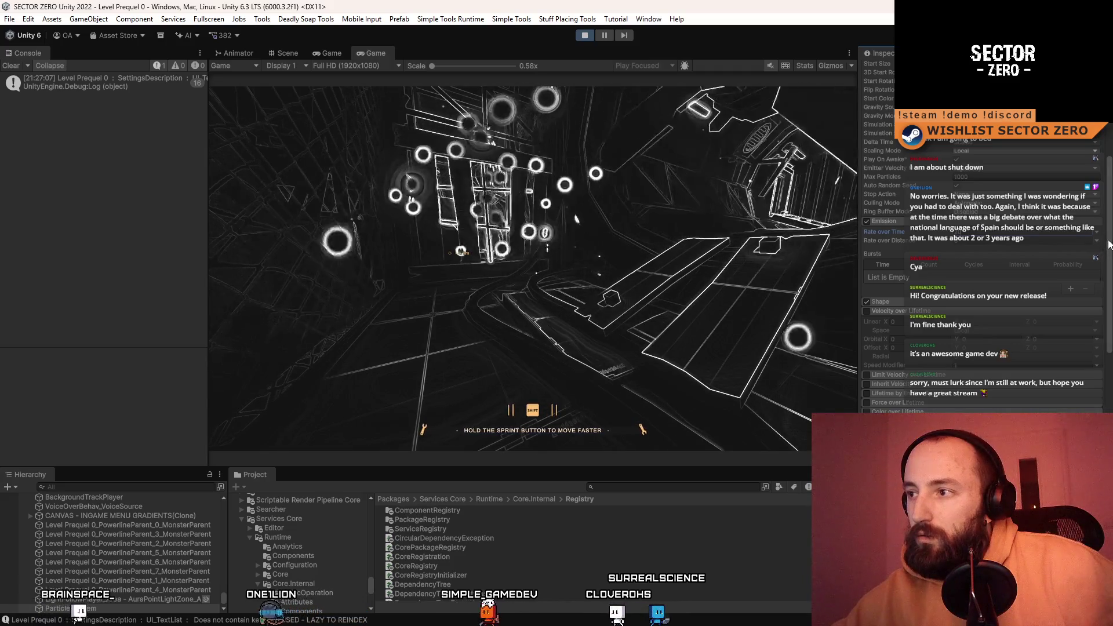
scroll(1106, 220, "up", 3)
scroll(1111, 193, "up", 1)
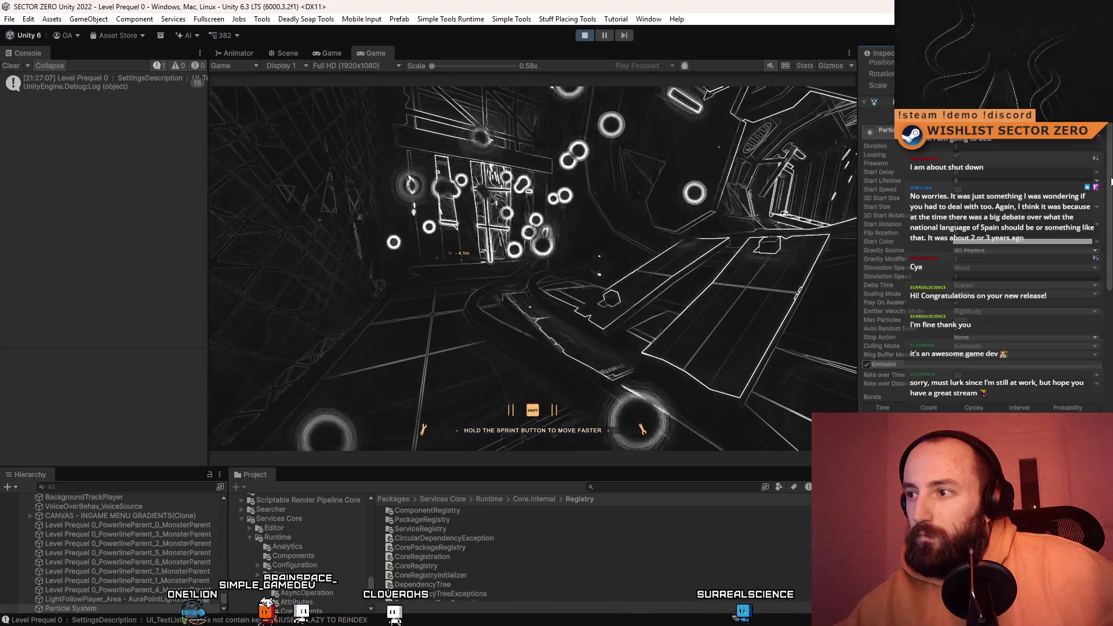
left_click(956, 155)
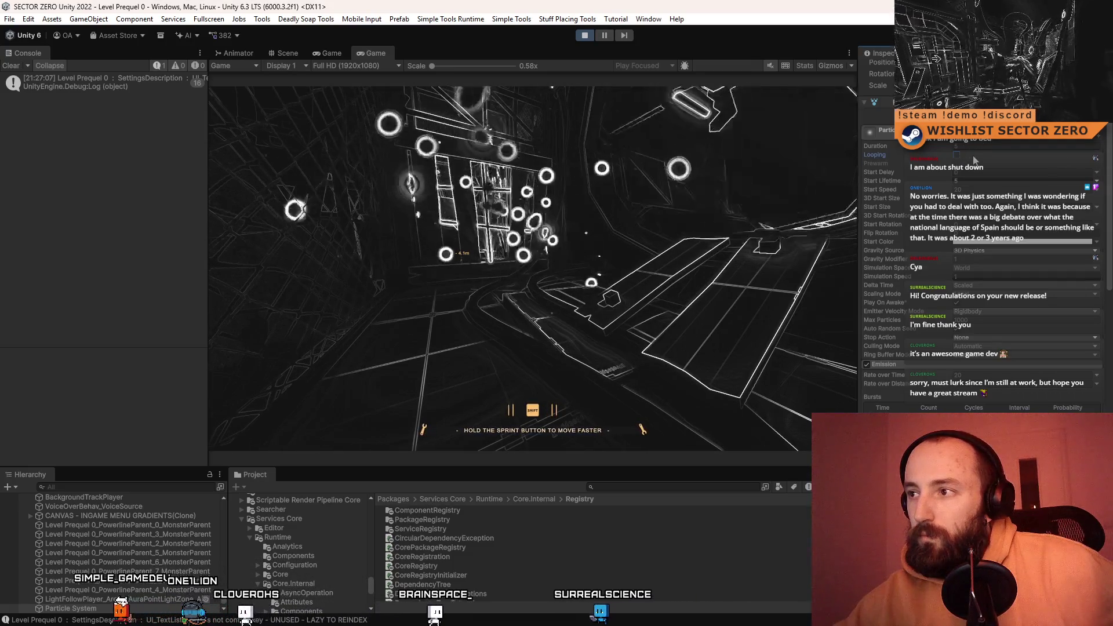
left_click(980, 147)
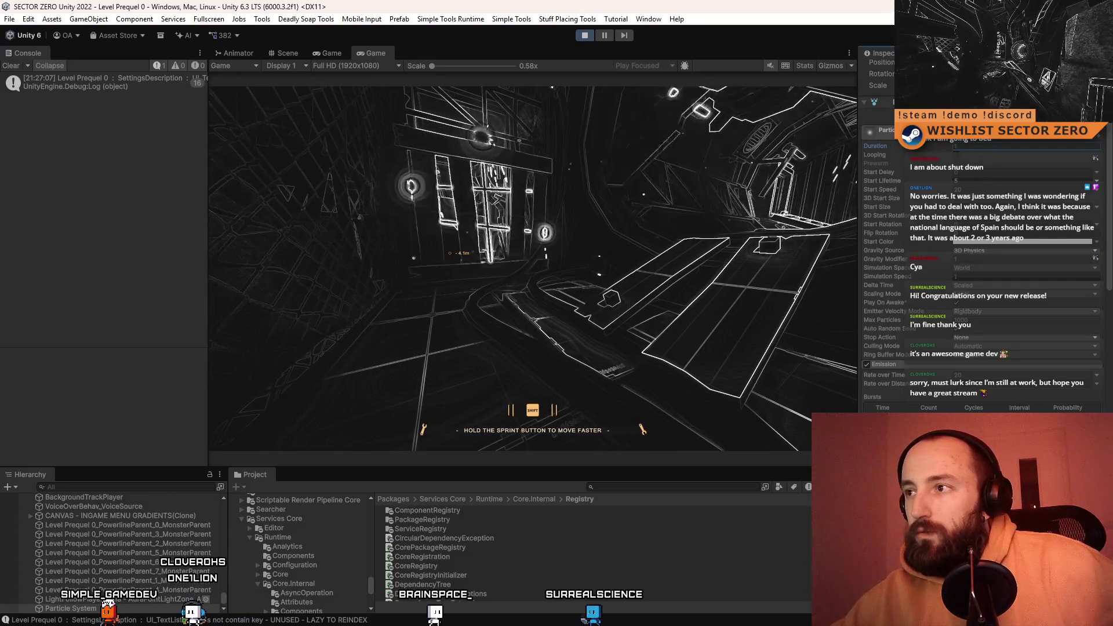
scroll(928, 232, "up", 3)
left_click(889, 71)
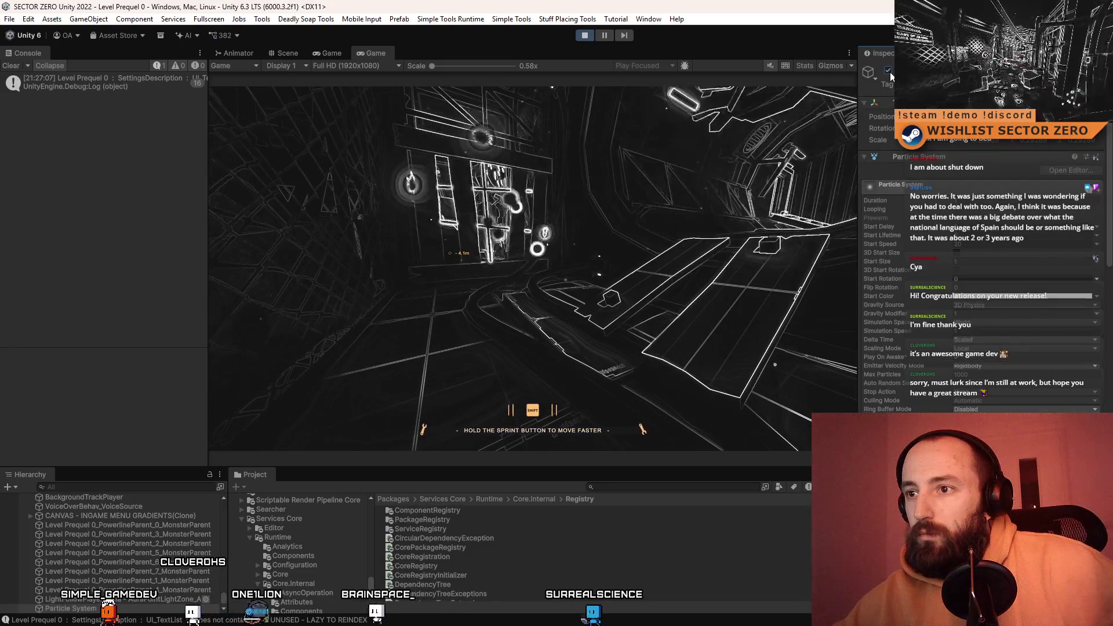
left_click(890, 72)
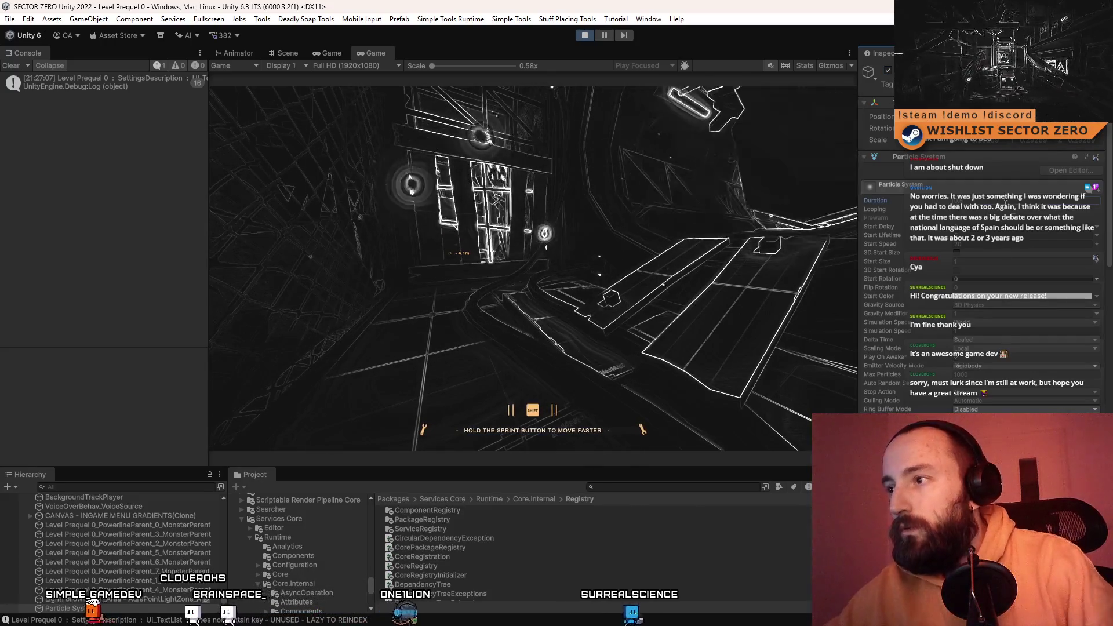
- Set Emission Rate over Time to 50
scroll(1109, 235, "down", 2)
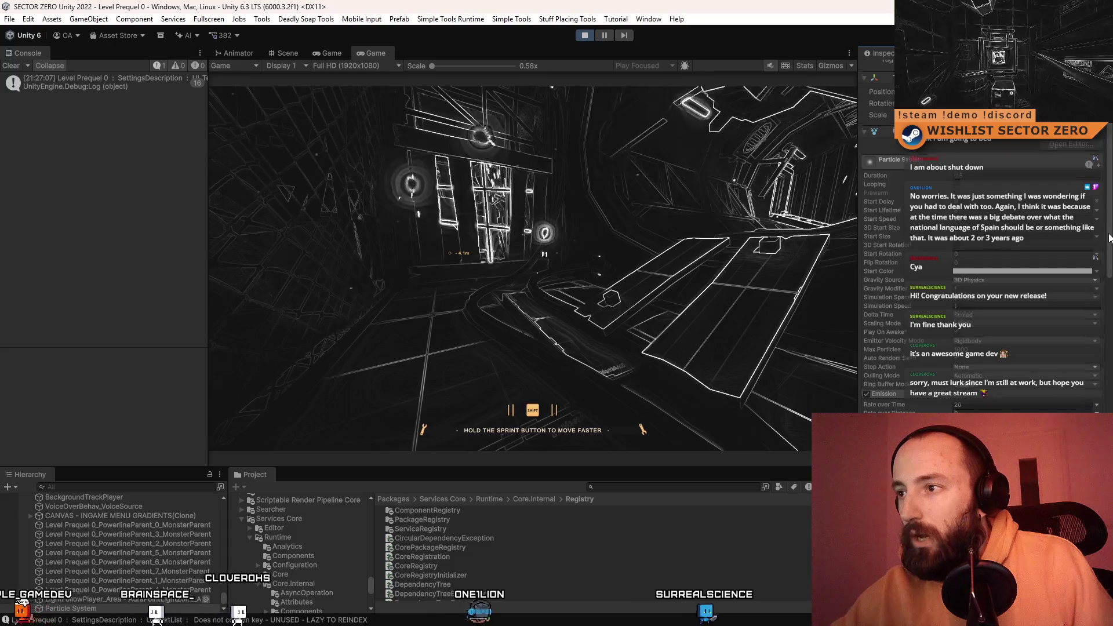
scroll(1109, 235, "down", 2)
type("50")
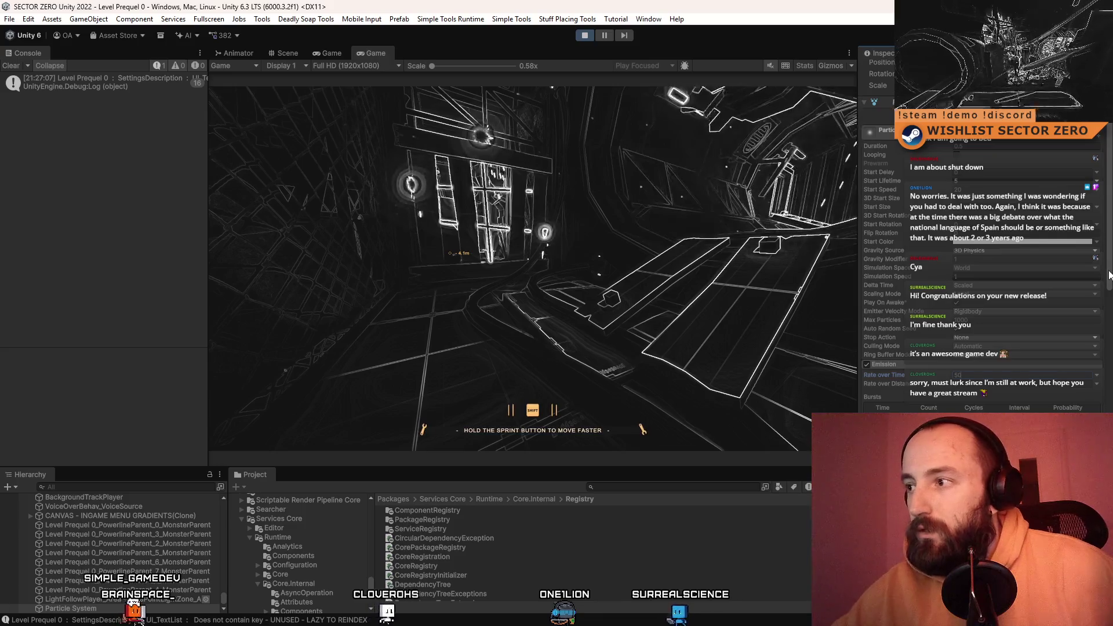
scroll(986, 261, "up", 2)
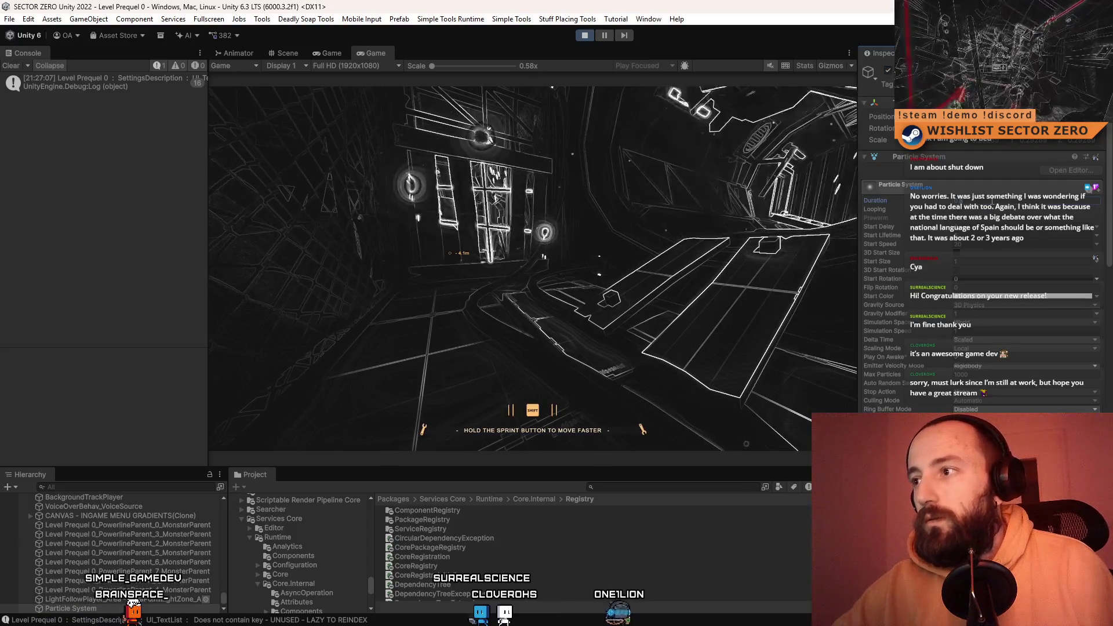
scroll(1111, 331, "down", 10)
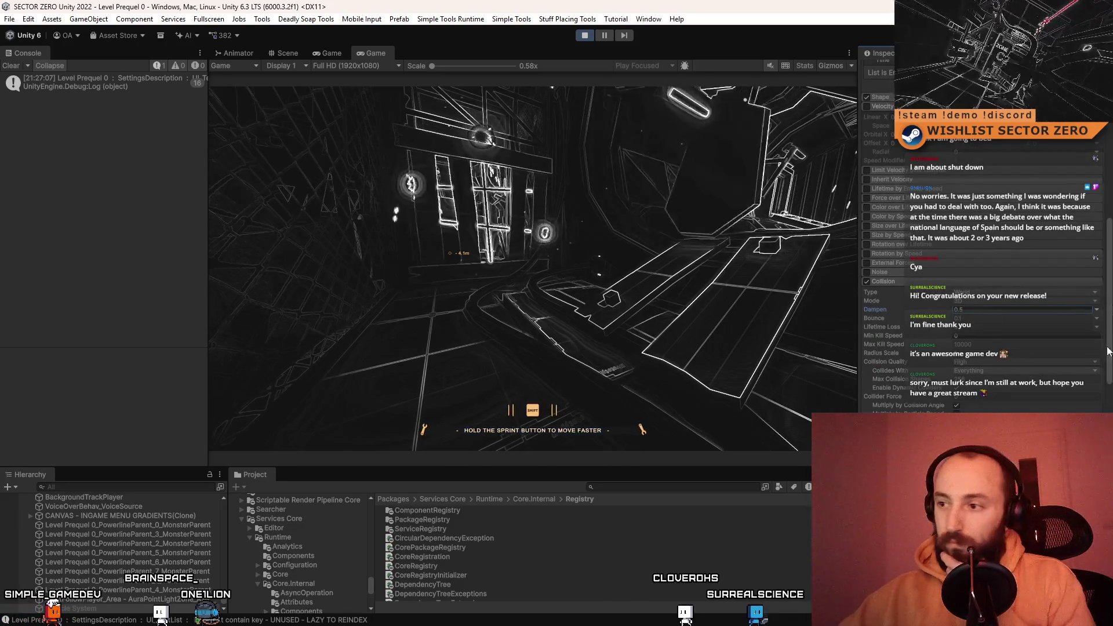
- Reactivate the Particle System and assign it to layer 19: PrequelMonsterVision
scroll(1110, 321, "up", 10)
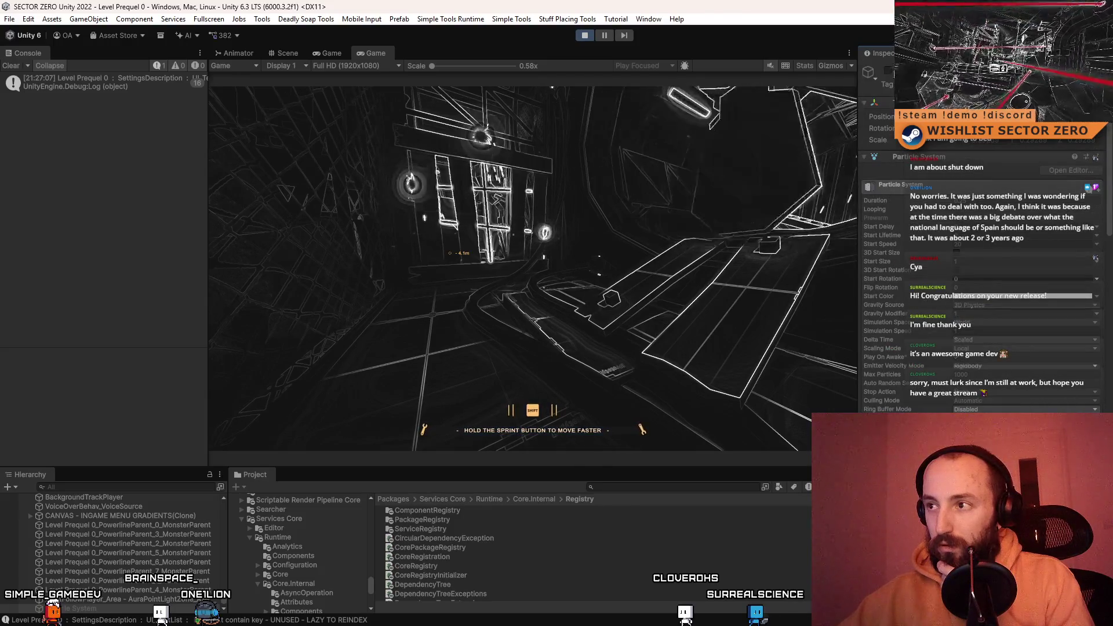
left_click(888, 70)
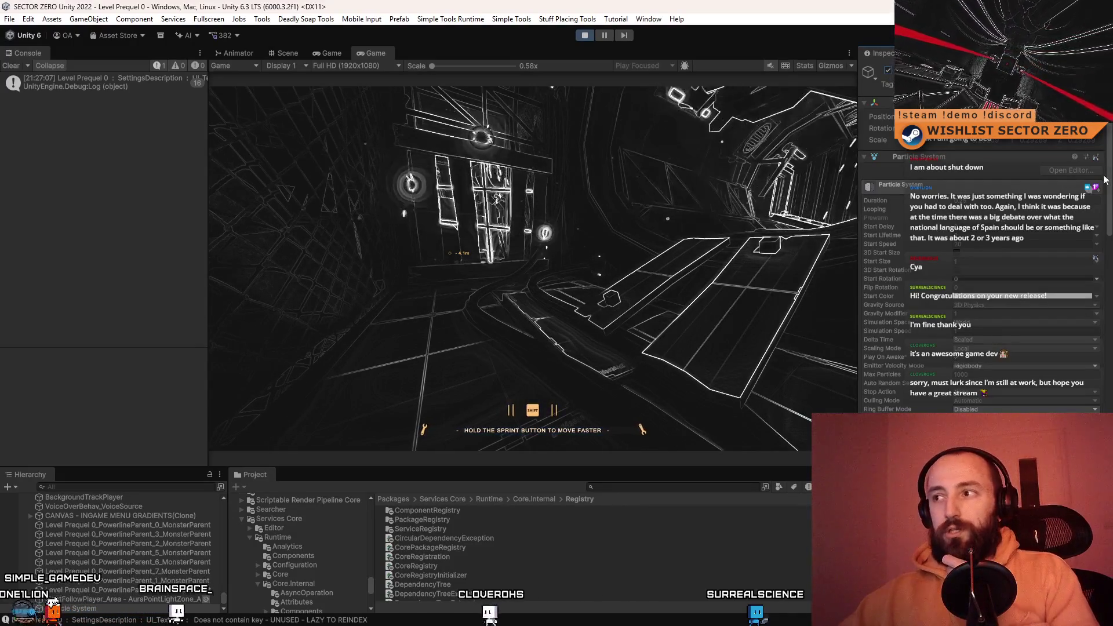
left_click(1044, 84)
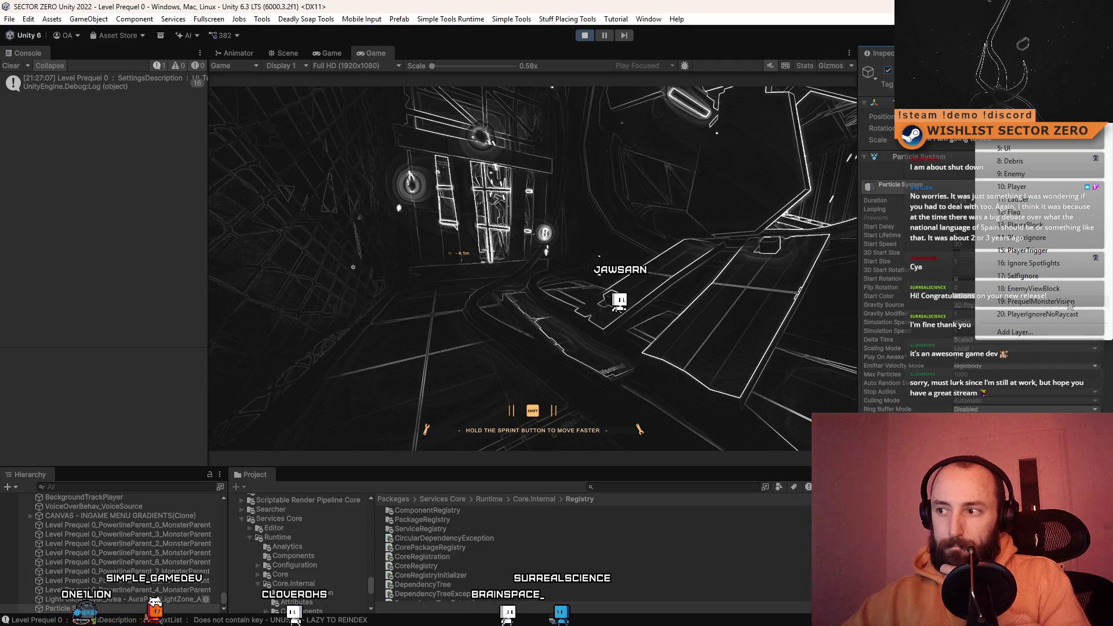
left_click(1070, 303)
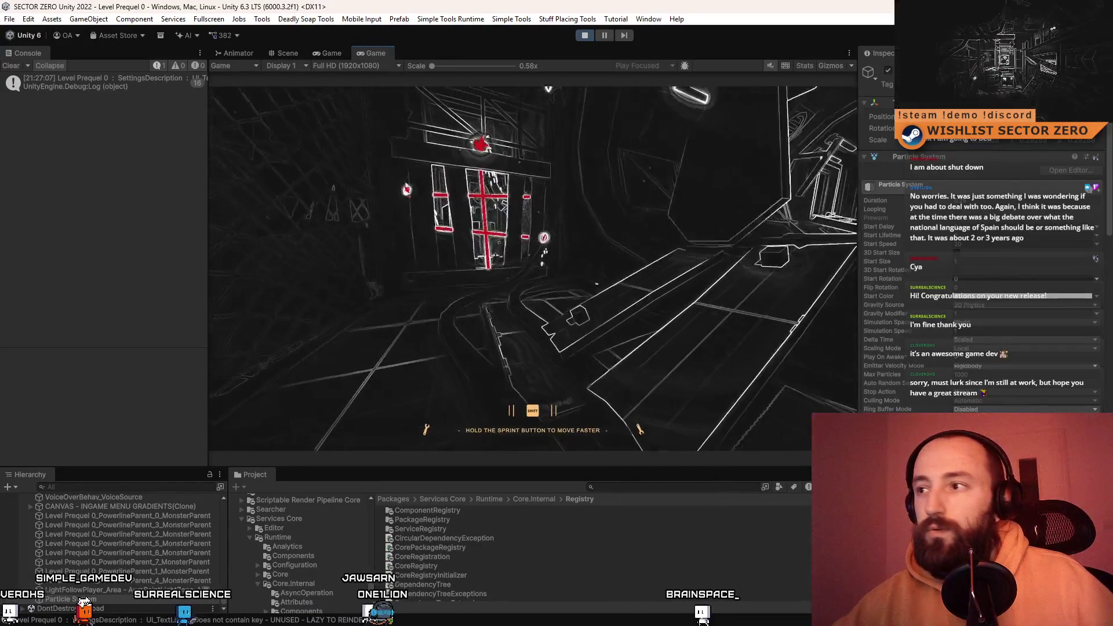
- Pause the game and set the Particle System's Renderer Render Mode to Billboard
key("Escape")
key("Escape")
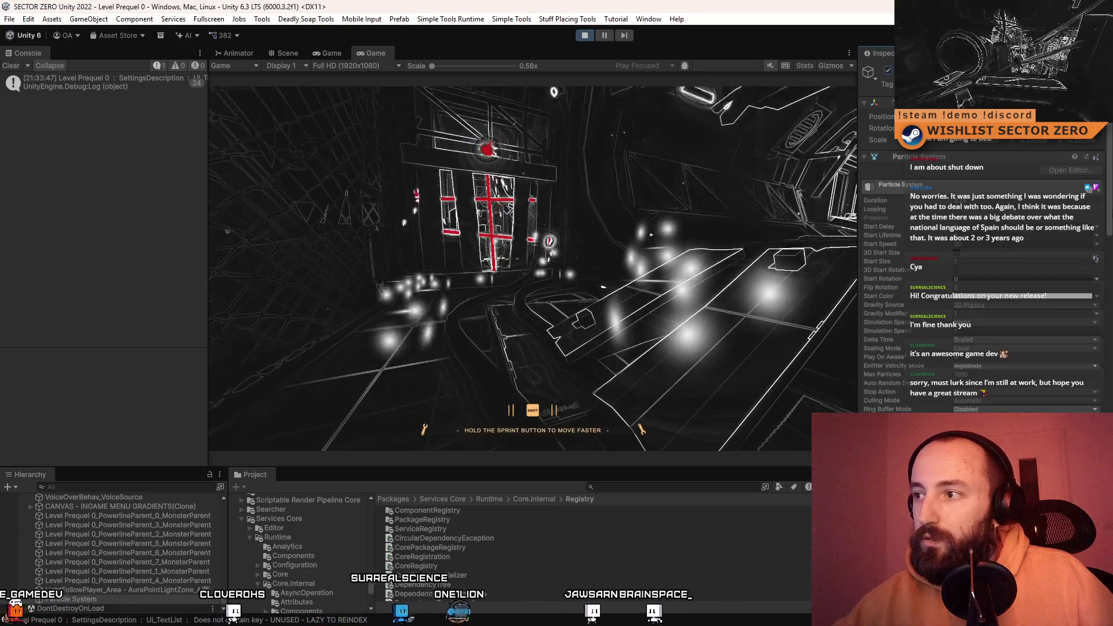
scroll(1110, 209, "down", 10)
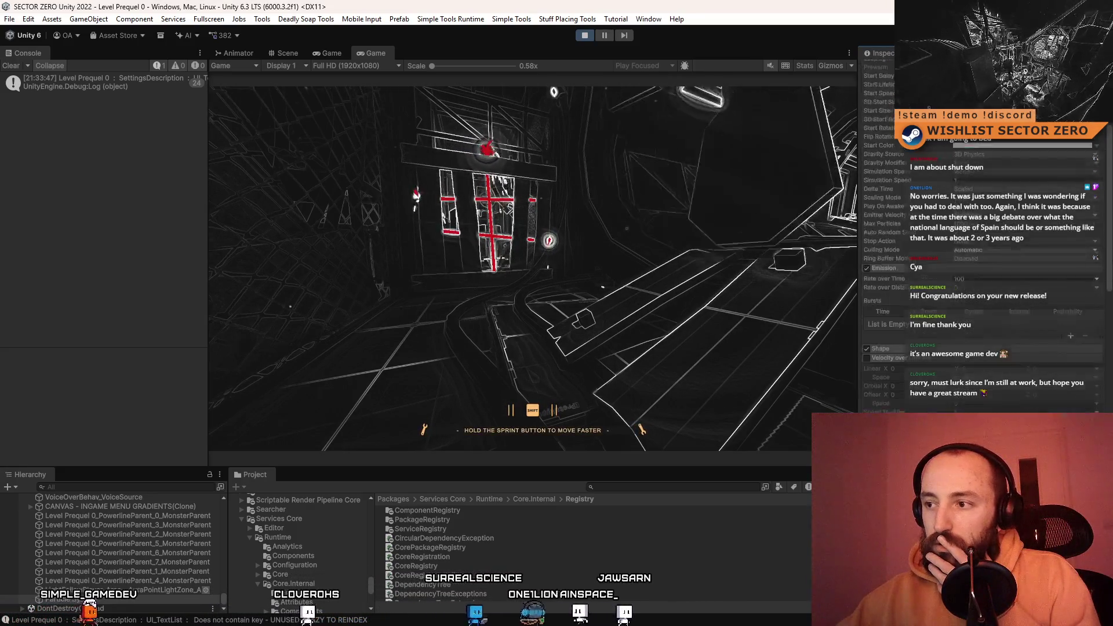
scroll(1109, 289, "down", 5)
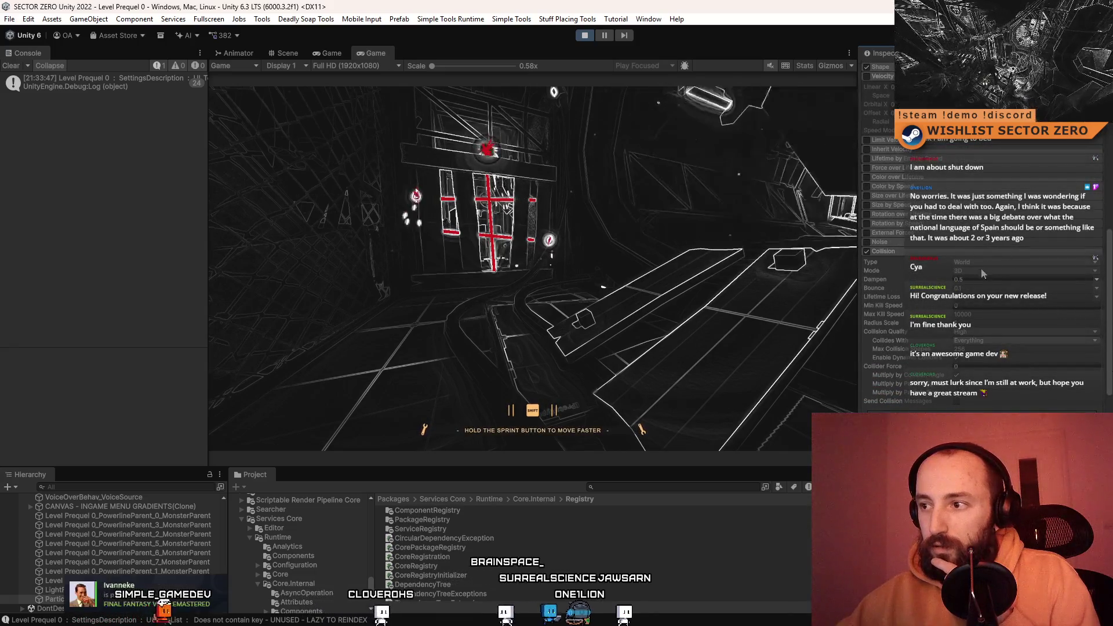
scroll(1109, 288, "down", 10)
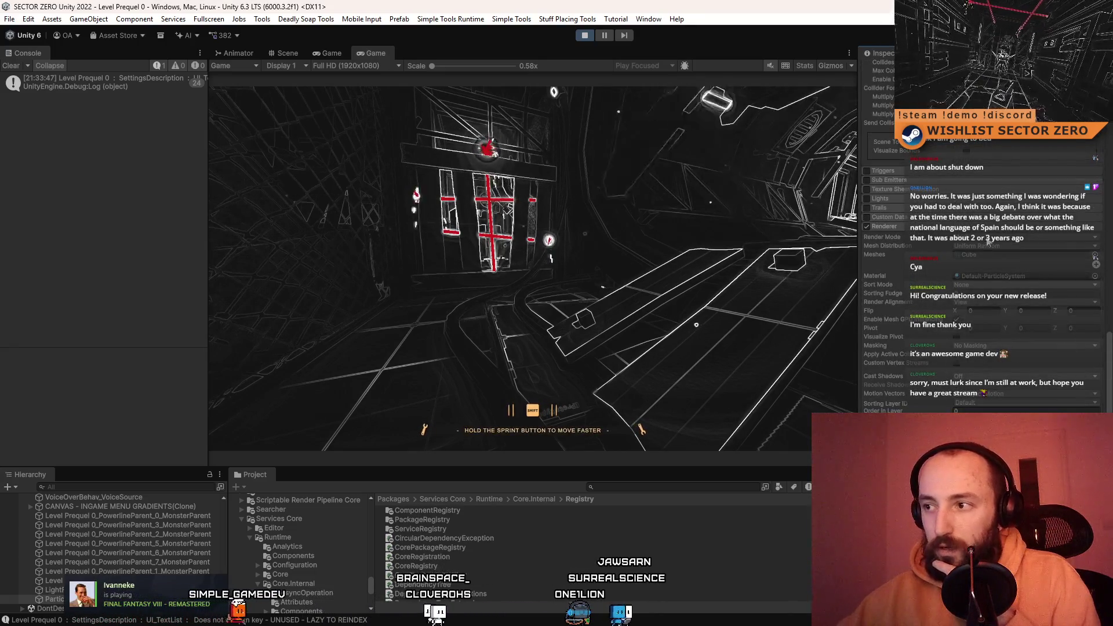
left_click(993, 238)
left_click(1007, 249)
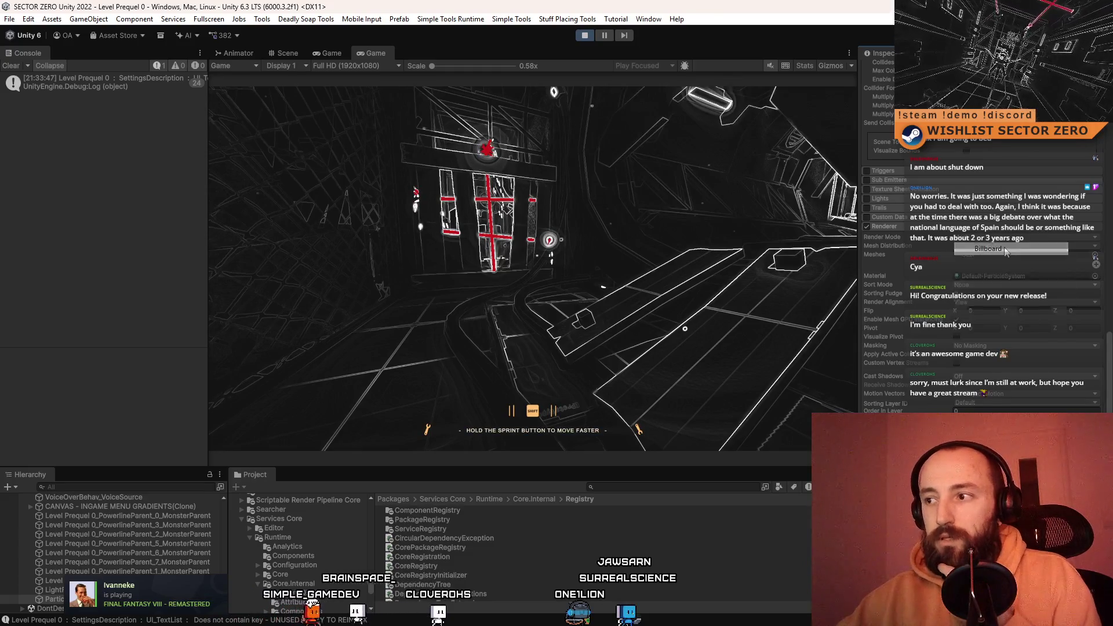
- Reactivate the Particle System GameObject with its active checkbox in the Inspector
scroll(985, 261, "up", 15)
scroll(986, 261, "up", 5)
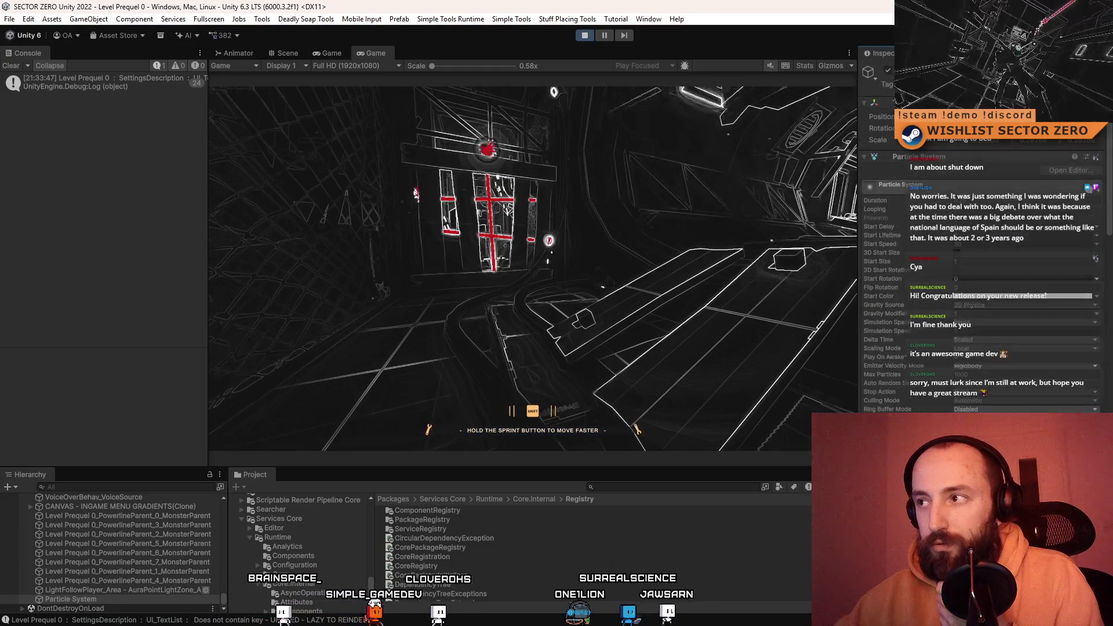
left_click(887, 71)
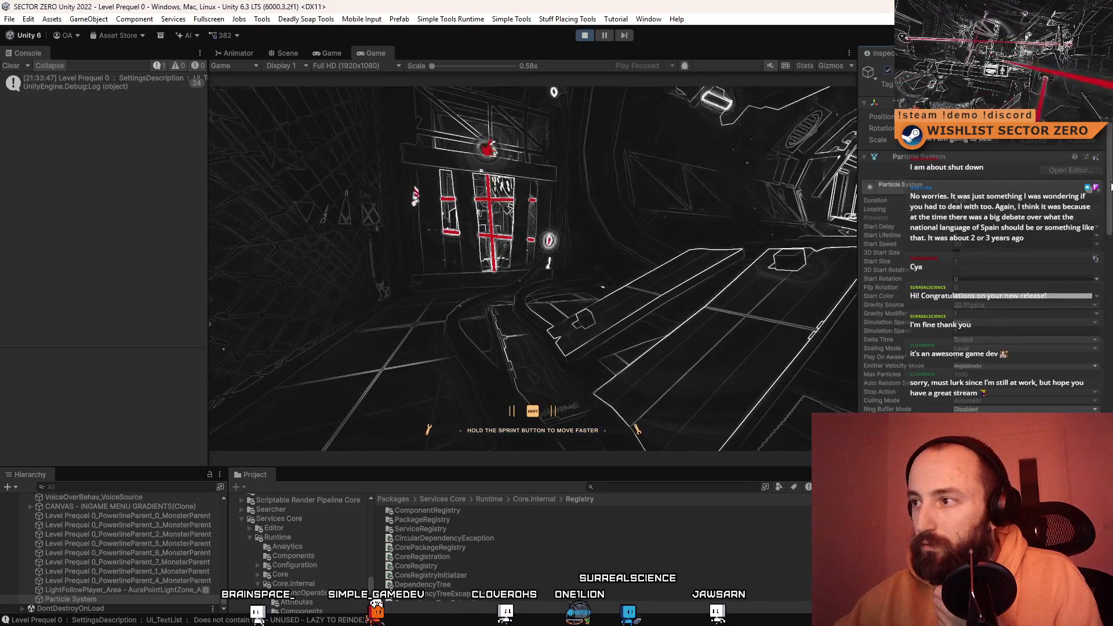
scroll(1111, 233, "down", 4)
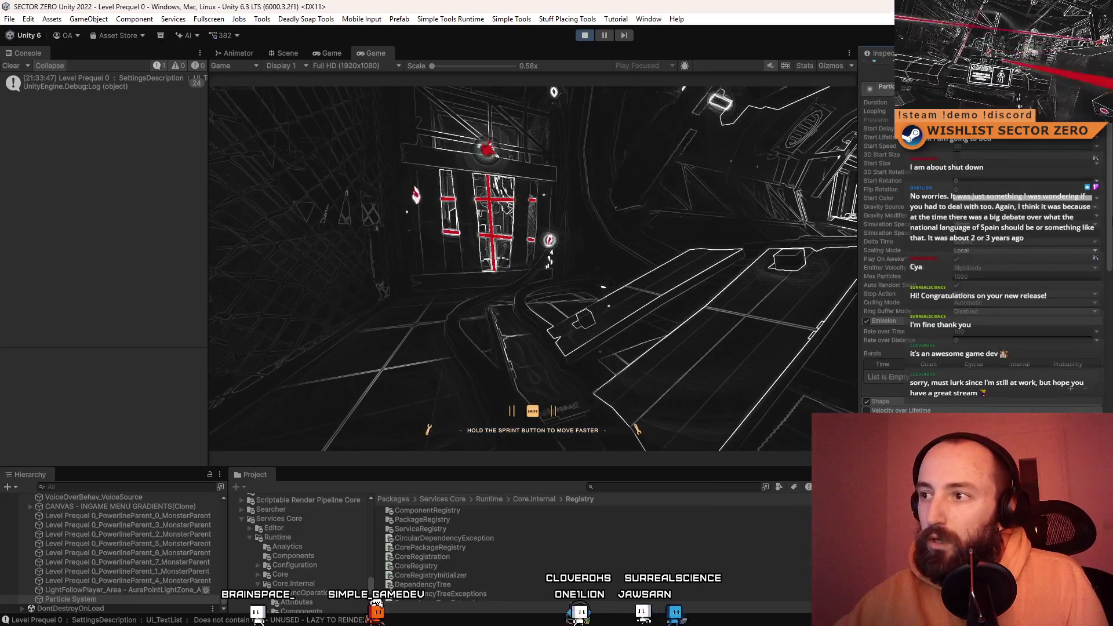
scroll(985, 232, "down", 4)
scroll(892, 267, "up", 7)
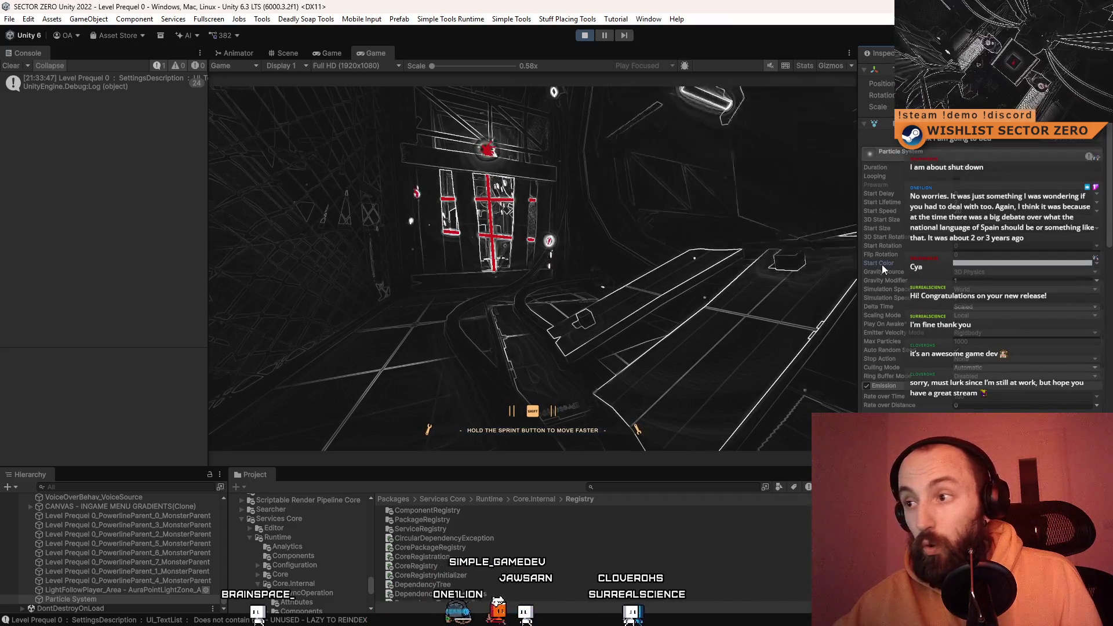
left_click(972, 264)
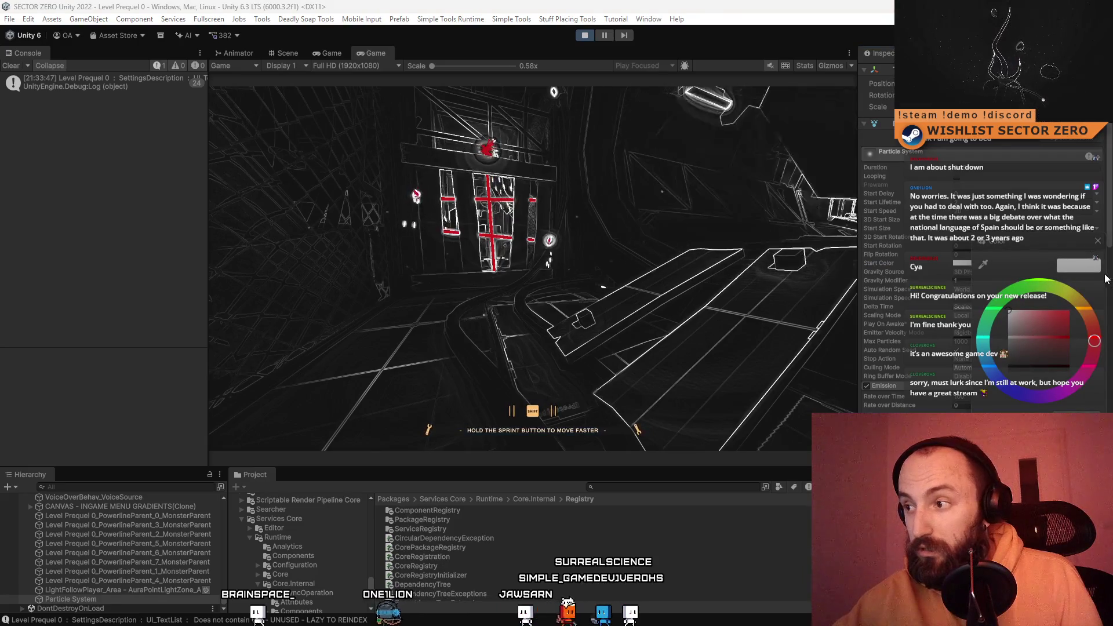
left_click(1100, 244)
scroll(1109, 200, "down", 10)
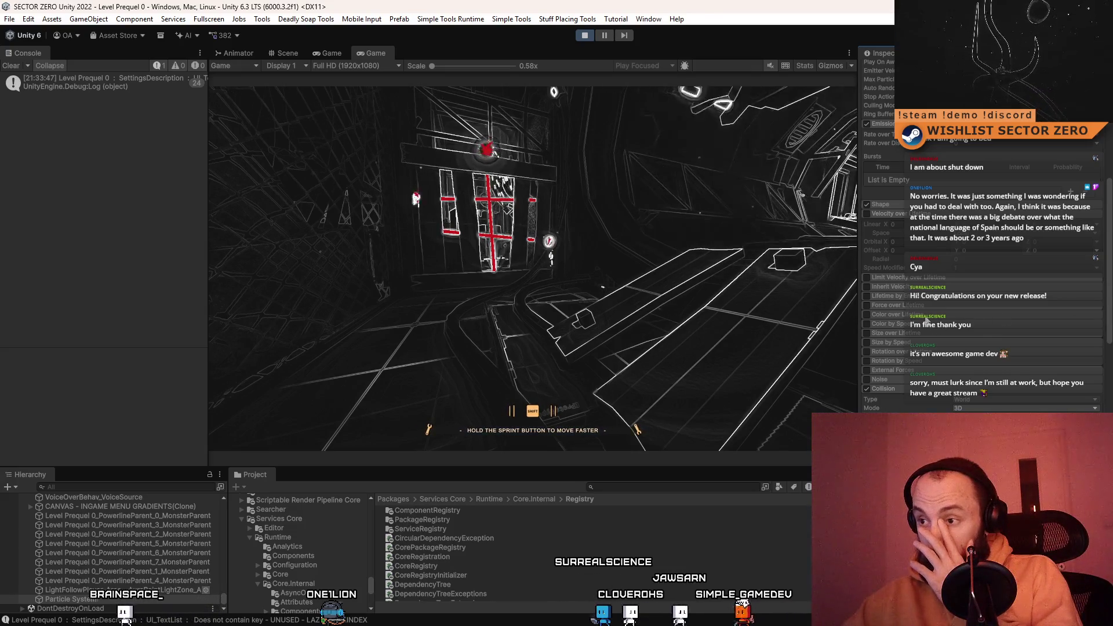
left_click(926, 317)
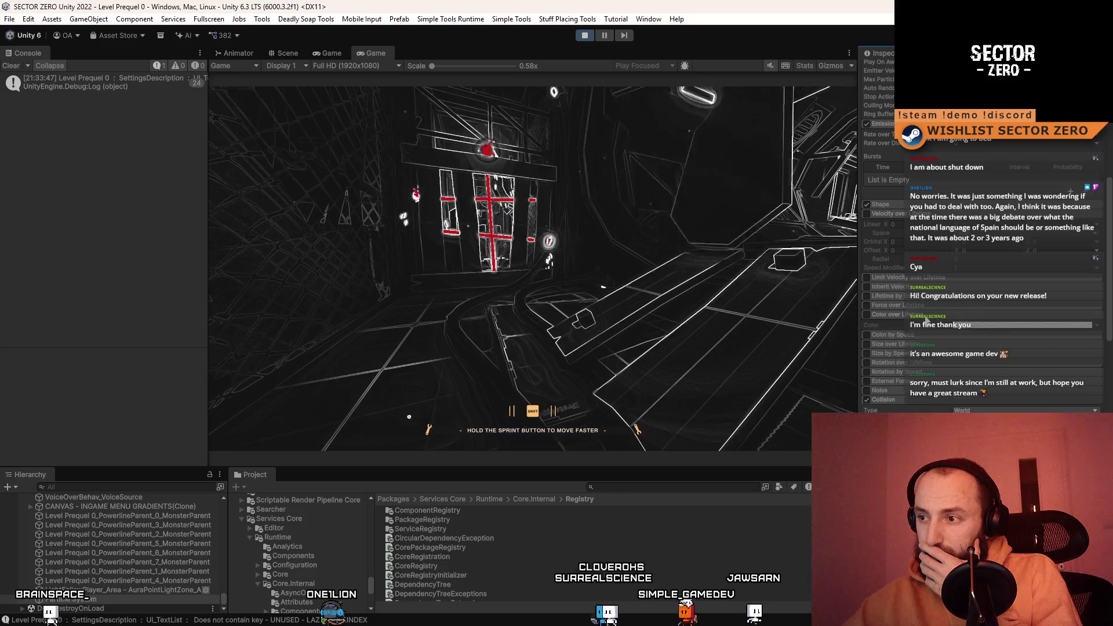
left_click(921, 318)
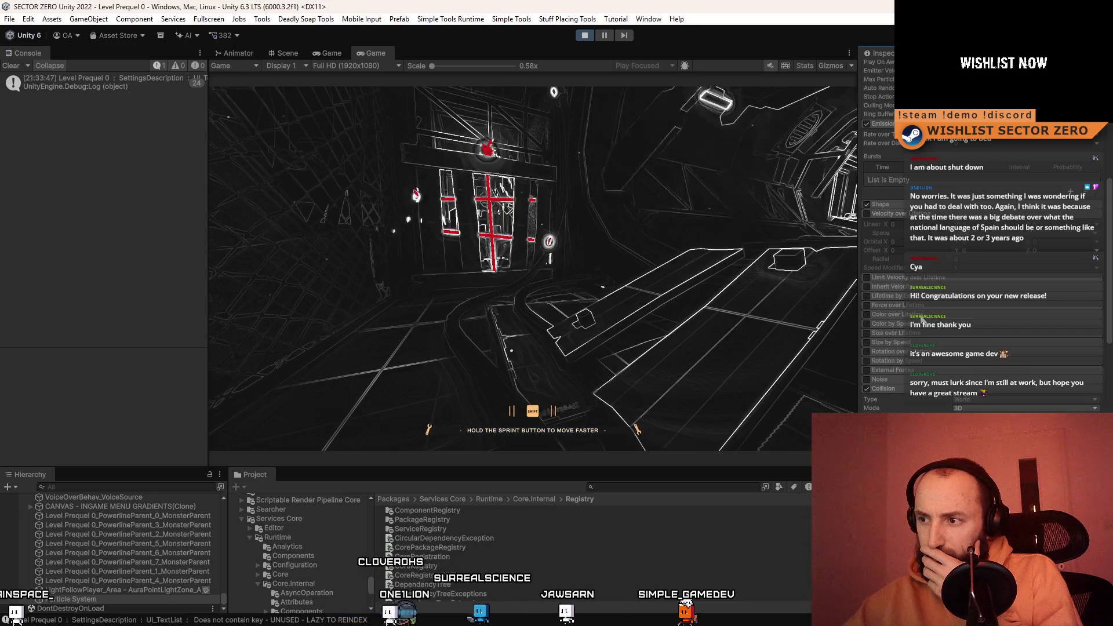
left_click_drag(1111, 339, 1106, 441)
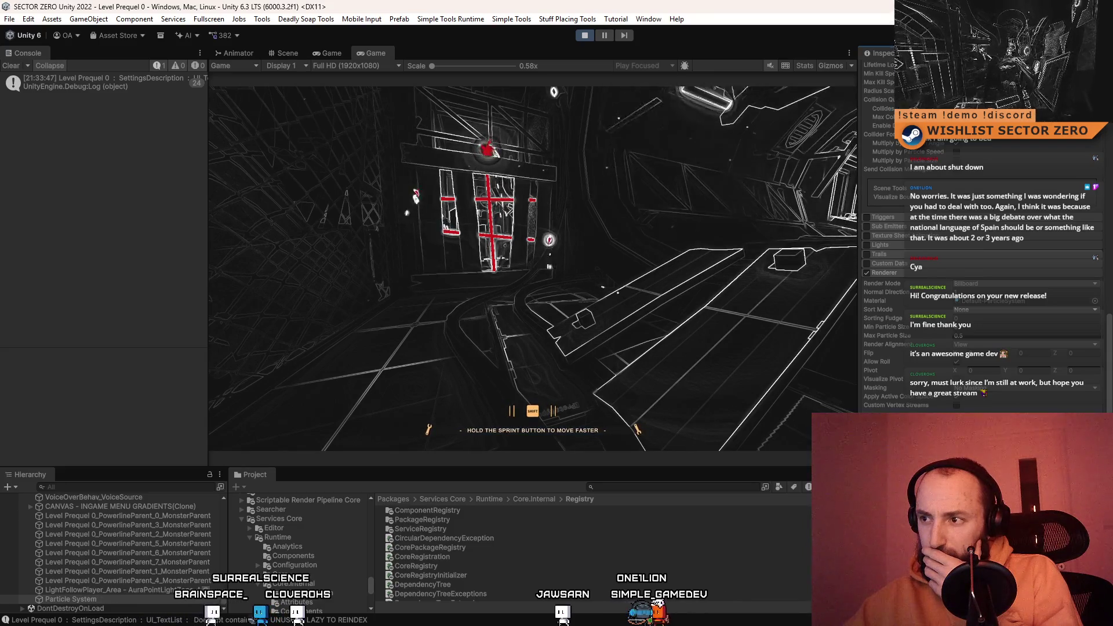
left_click_drag(1106, 441, 1107, 459)
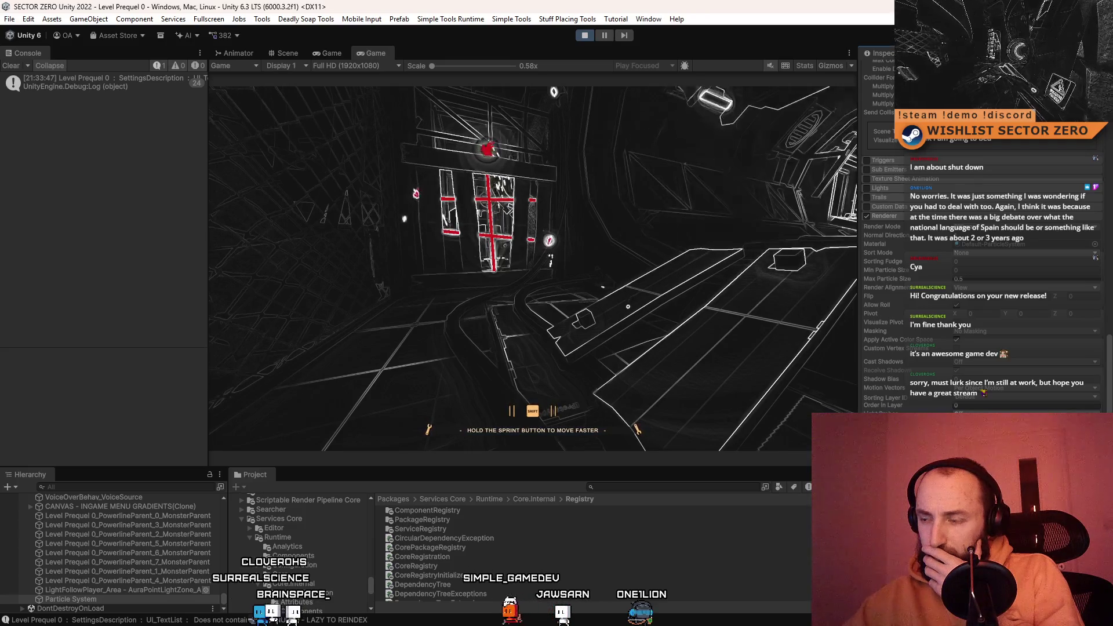
scroll(980, 261, "up", 15)
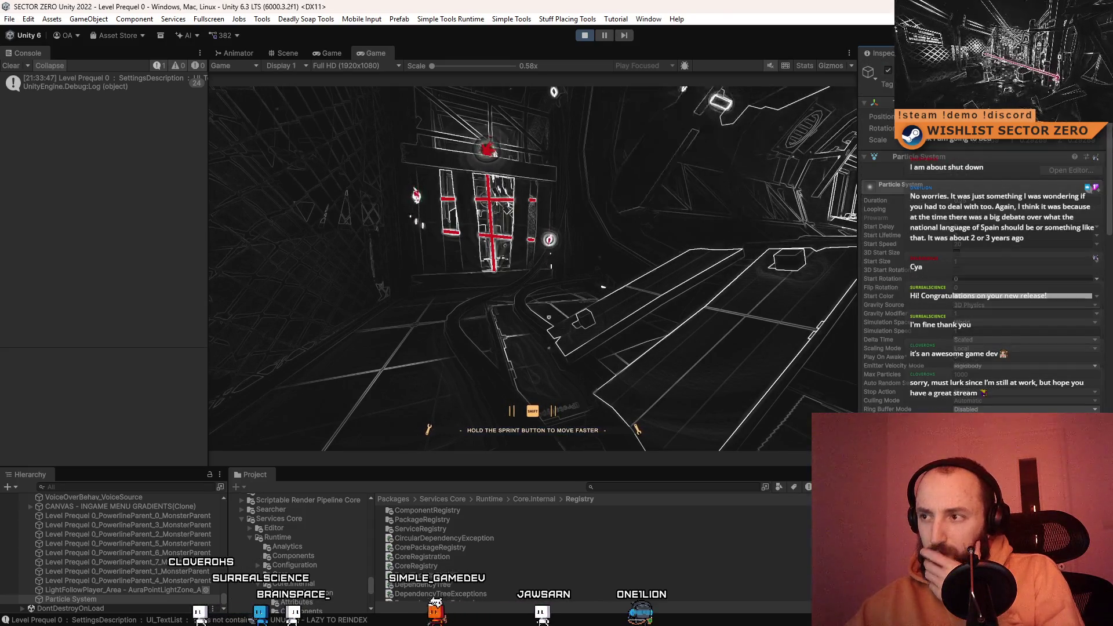
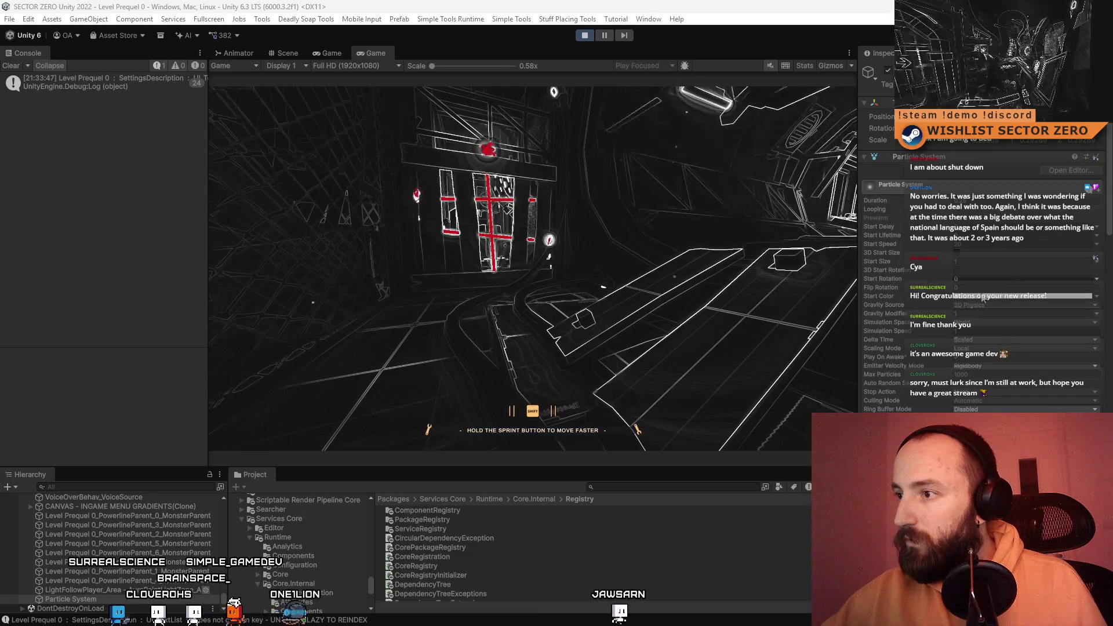
- Try a different single colour for the particle Start Color in the colour picker
left_click(997, 297)
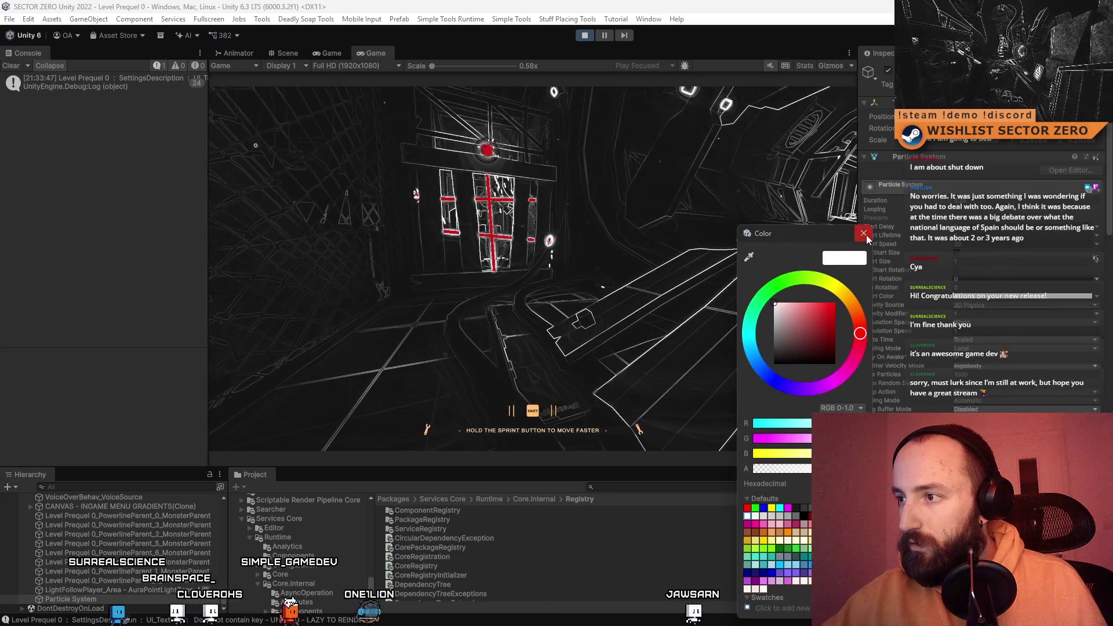
left_click(967, 302)
left_click(968, 302)
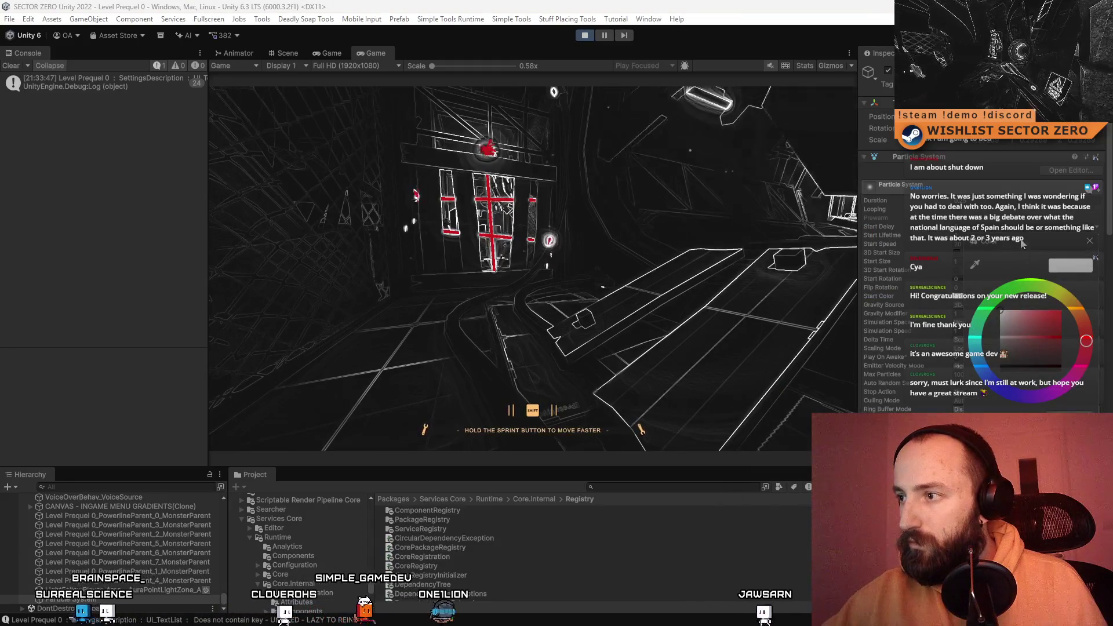
left_click_drag(1020, 246, 682, 200)
left_click(690, 244)
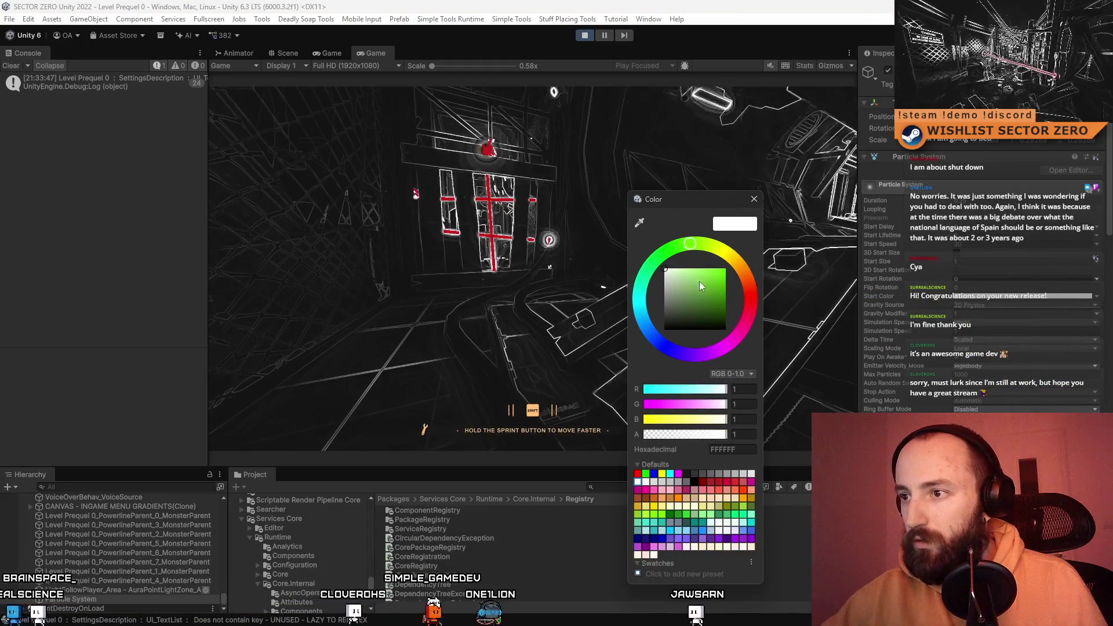
left_click(754, 199)
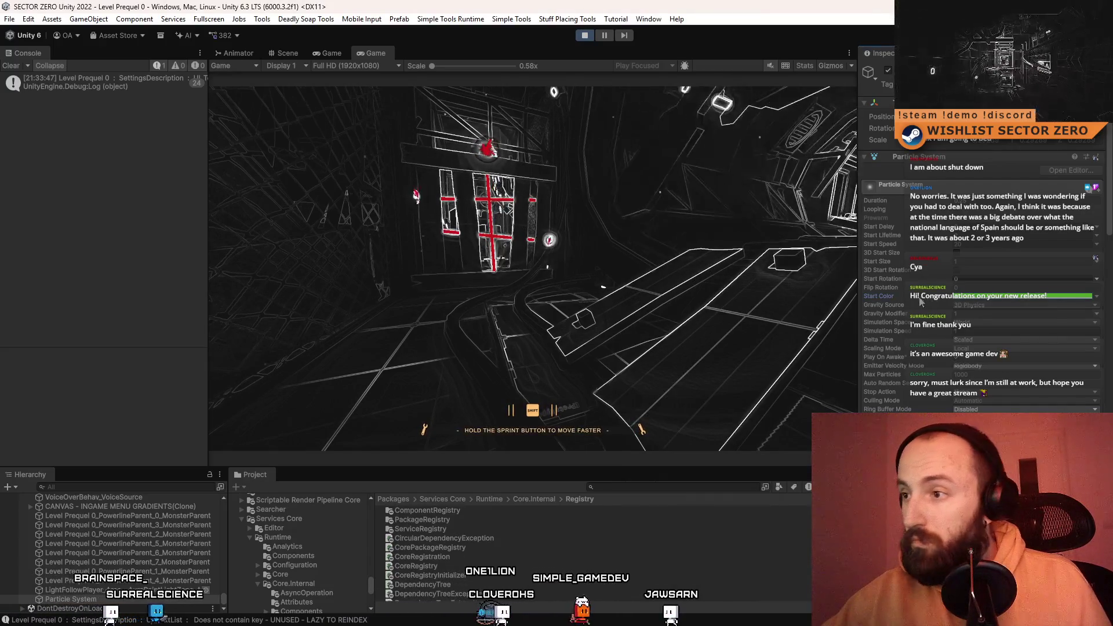
- Switch the Start Color mode to Gradient and open its gradient for editing
left_click(1099, 297)
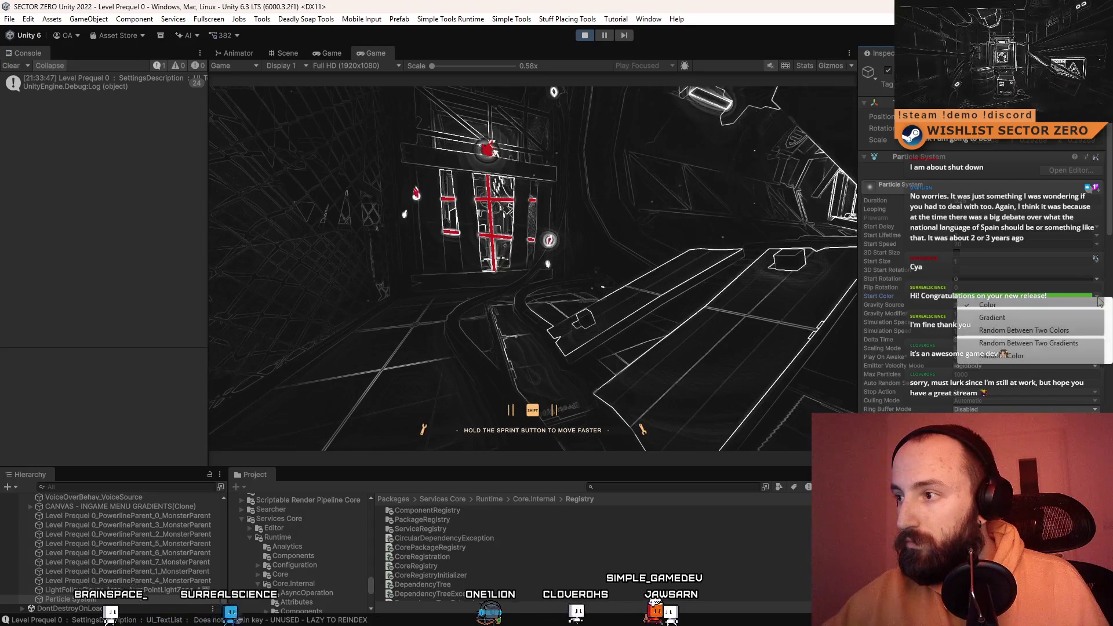
left_click(1047, 353)
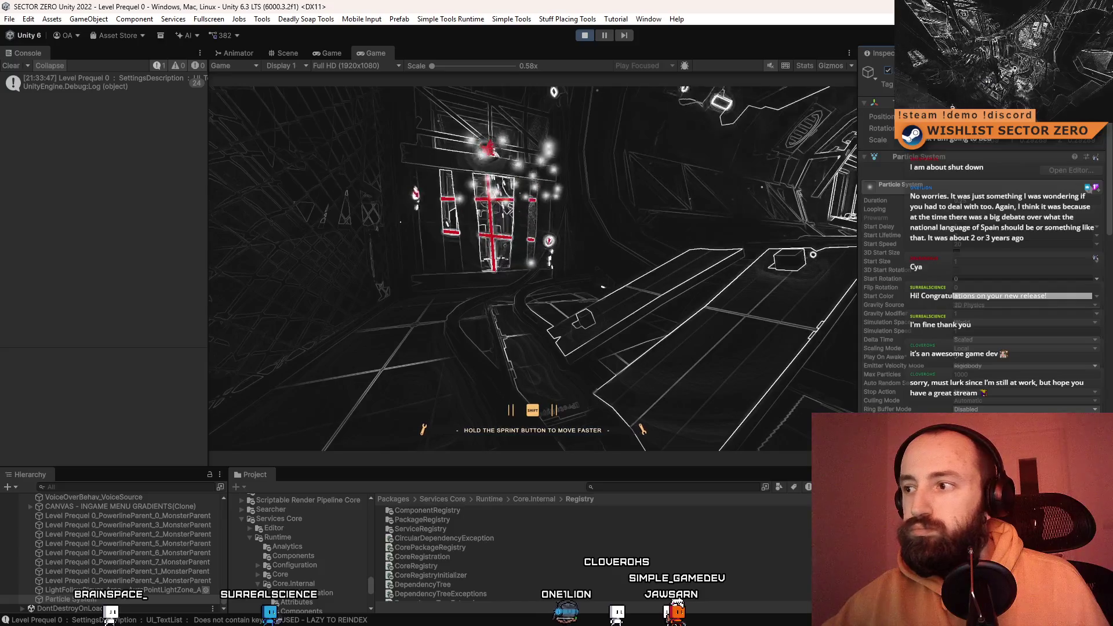
left_click(1097, 297)
left_click(1075, 319)
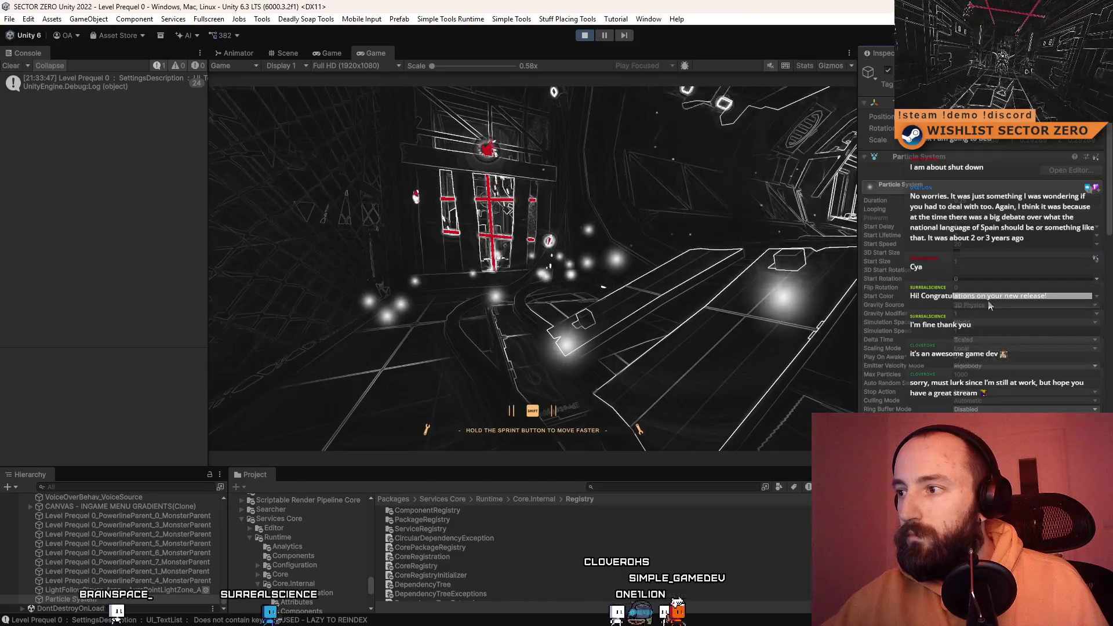
left_click(1021, 296)
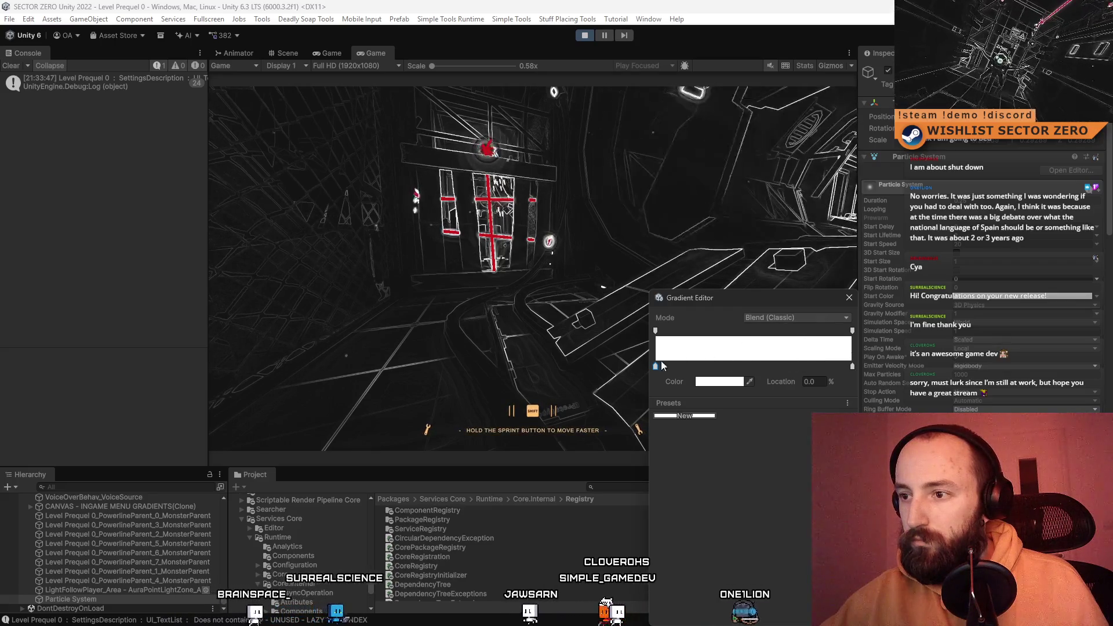
- Make the gradient's left key blue and its right key bright green
left_click(711, 382)
left_click_drag(753, 355, 809, 311)
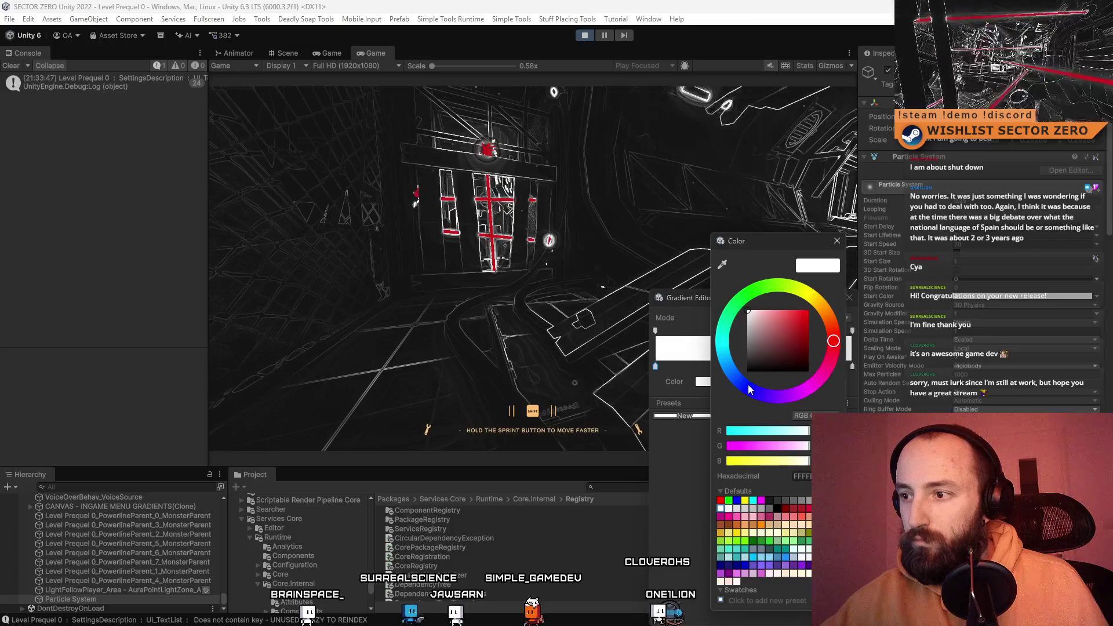
left_click(747, 387)
left_click(837, 240)
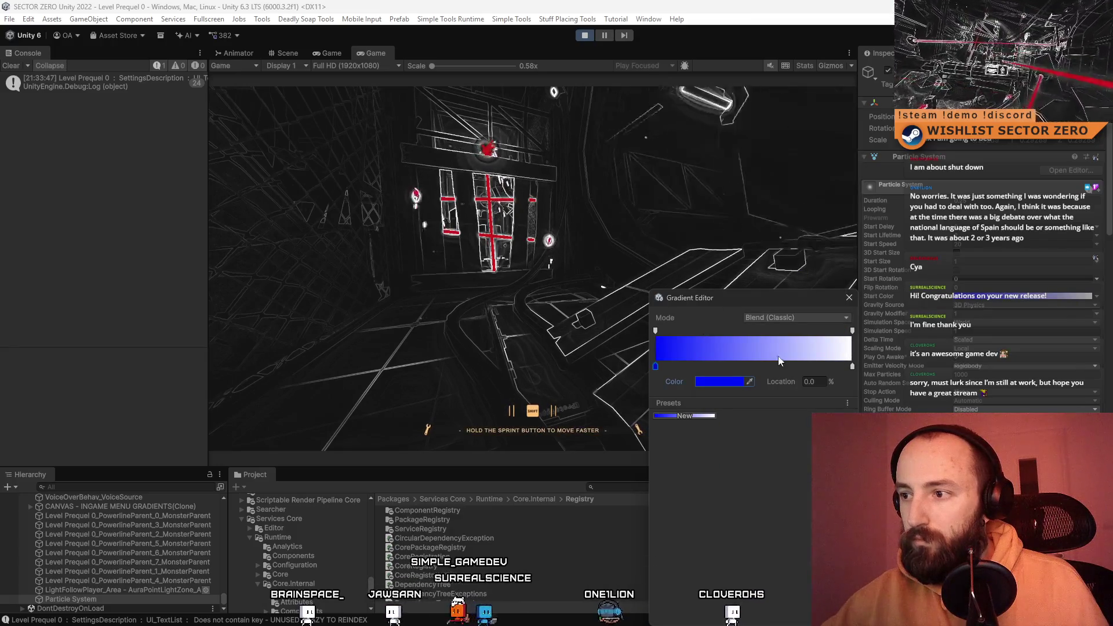
mouse_move(850, 366)
left_mouse_down()
mouse_move(795, 366)
mouse_move(863, 365)
left_mouse_up()
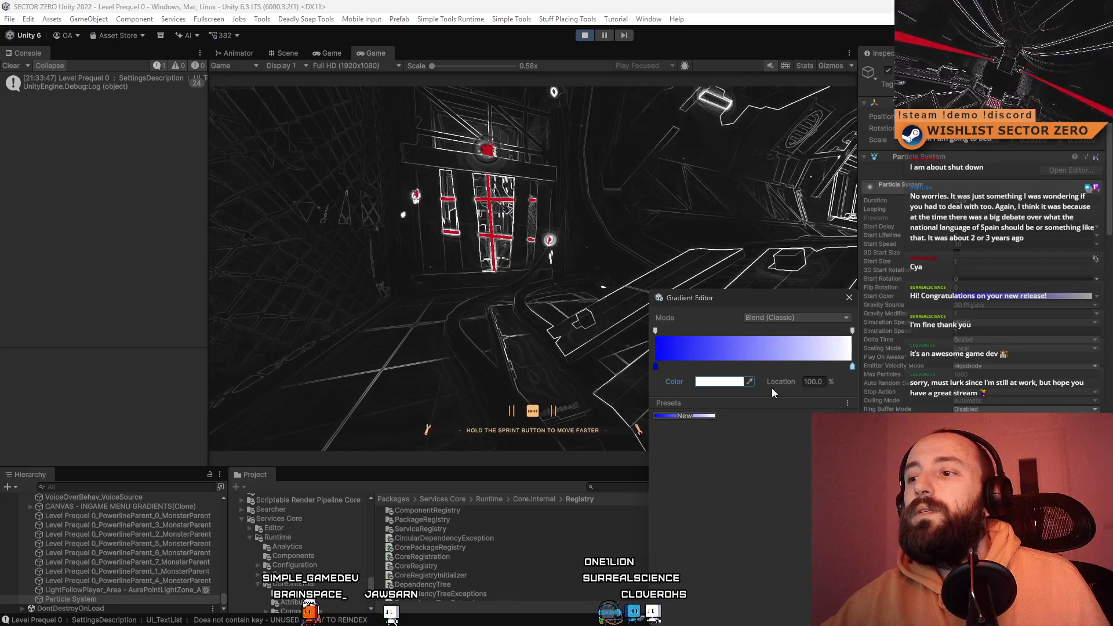
left_click(721, 382)
left_click(744, 515)
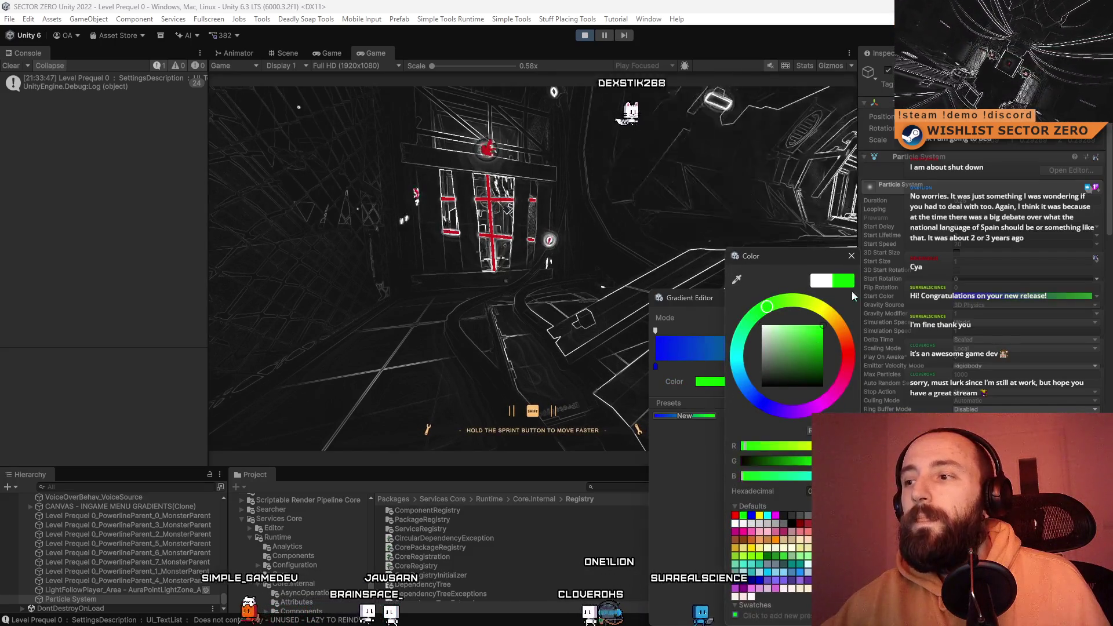
left_click(851, 256)
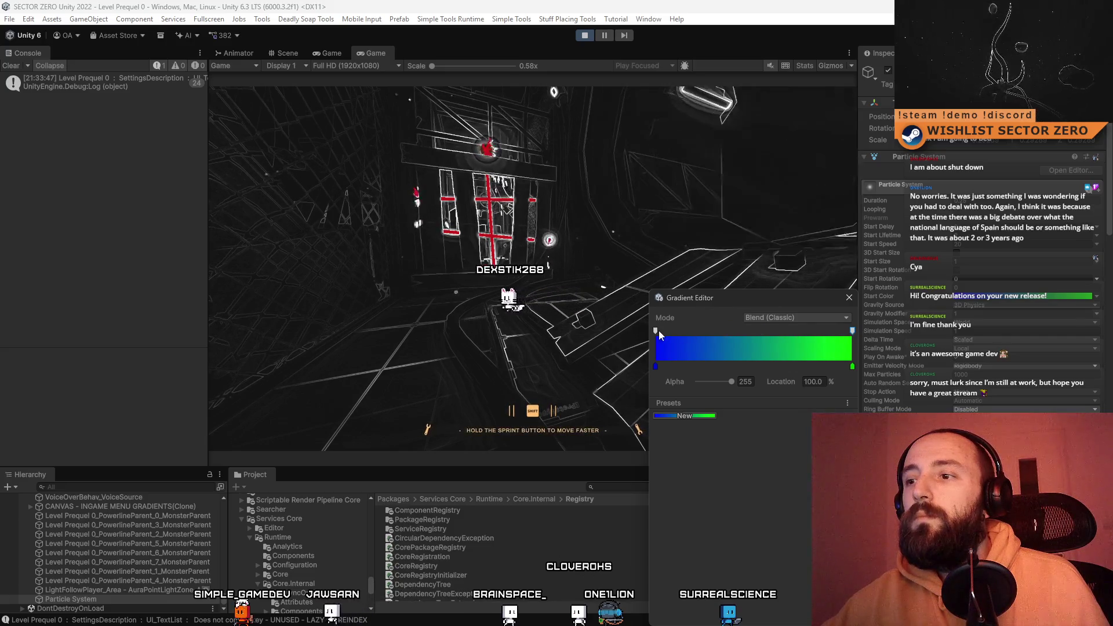
- Slide the green key inward for a sharp blue-green edge near 50%, removing the extra alpha key
left_click(759, 330)
mouse_move(760, 330)
left_mouse_down()
mouse_move(682, 330)
mouse_move(730, 368)
left_mouse_up()
mouse_move(655, 366)
left_mouse_down()
mouse_move(686, 367)
mouse_move(635, 367)
mouse_move(771, 364)
mouse_move(741, 369)
left_mouse_up()
mouse_move(852, 367)
left_mouse_down()
mouse_move(747, 368)
mouse_move(756, 369)
left_mouse_up()
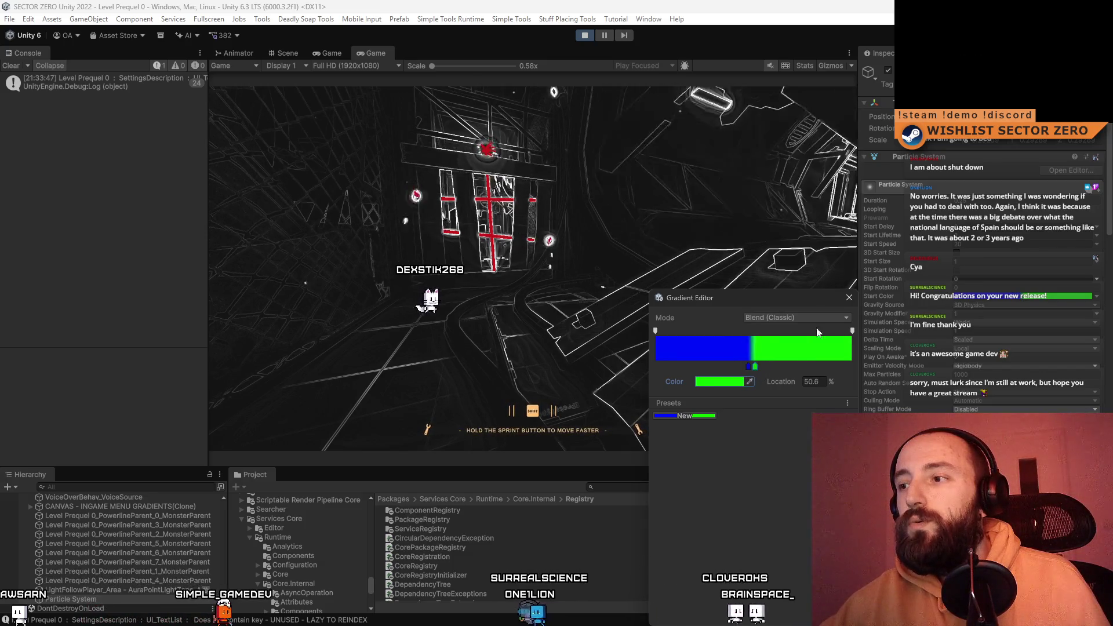
left_click(848, 298)
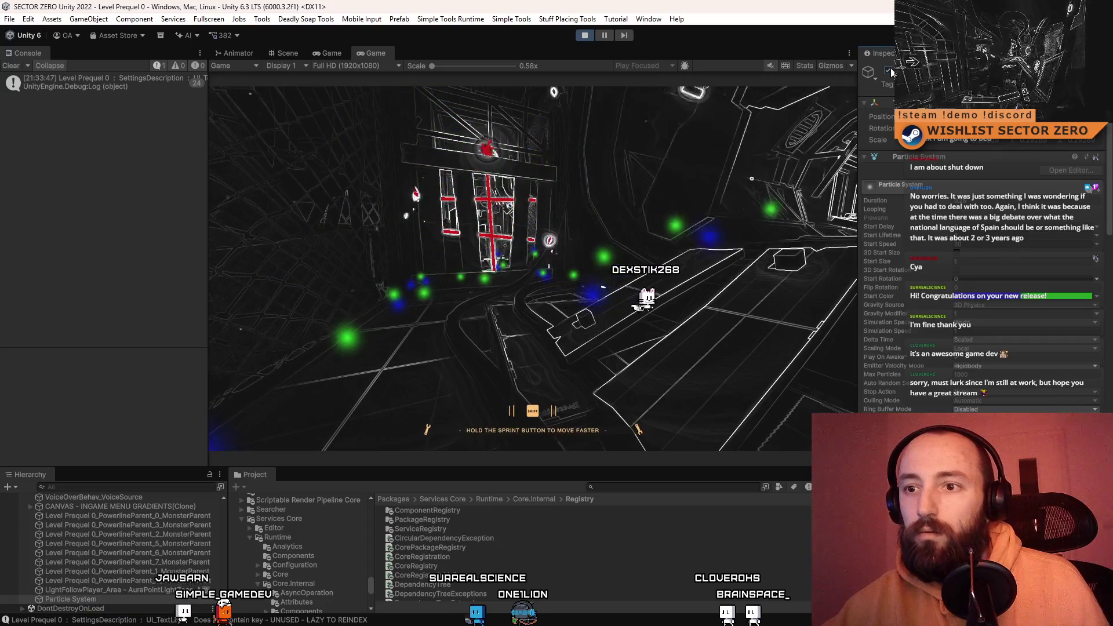
left_click_drag(1112, 181, 1104, 400)
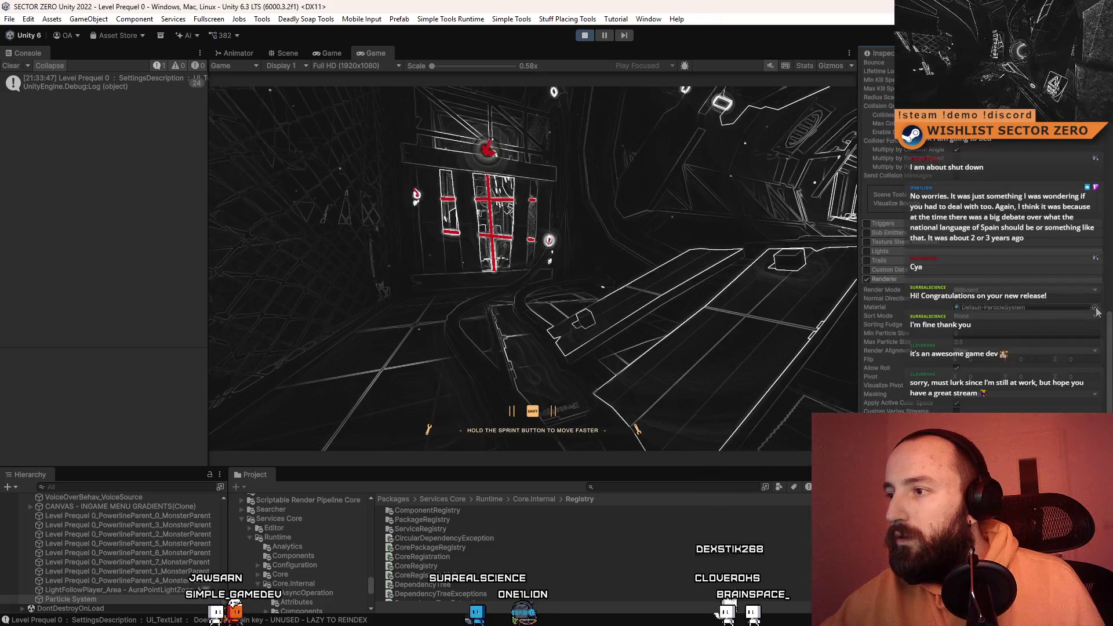
- Clear the particle renderer's material and restart the particle system to preview it
left_click(1095, 308)
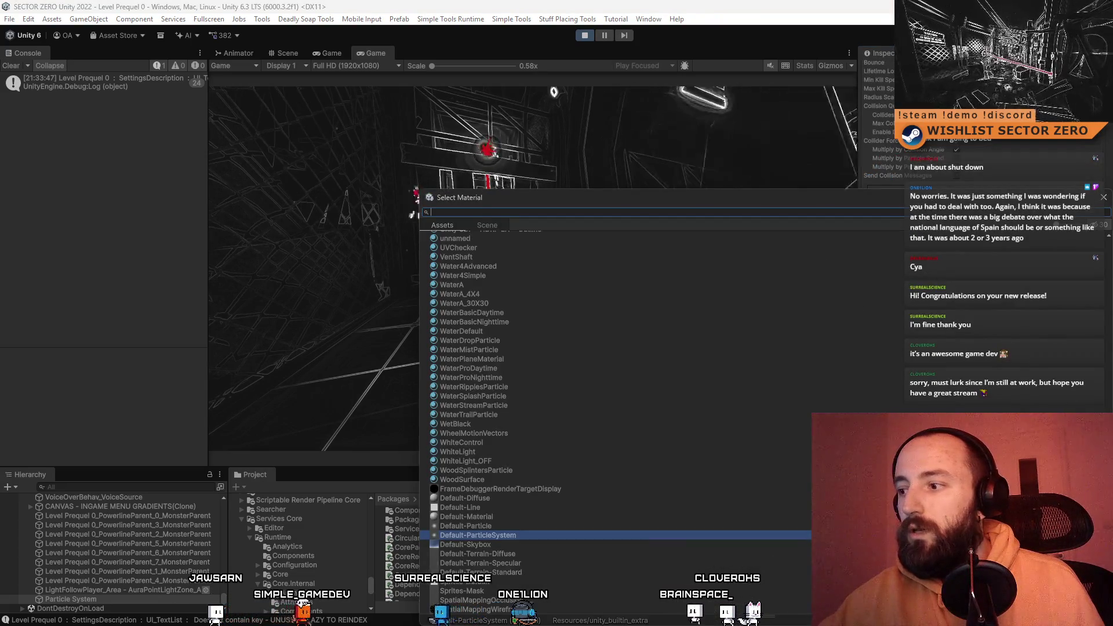
scroll(478, 302, "up", 15)
double_click(478, 237)
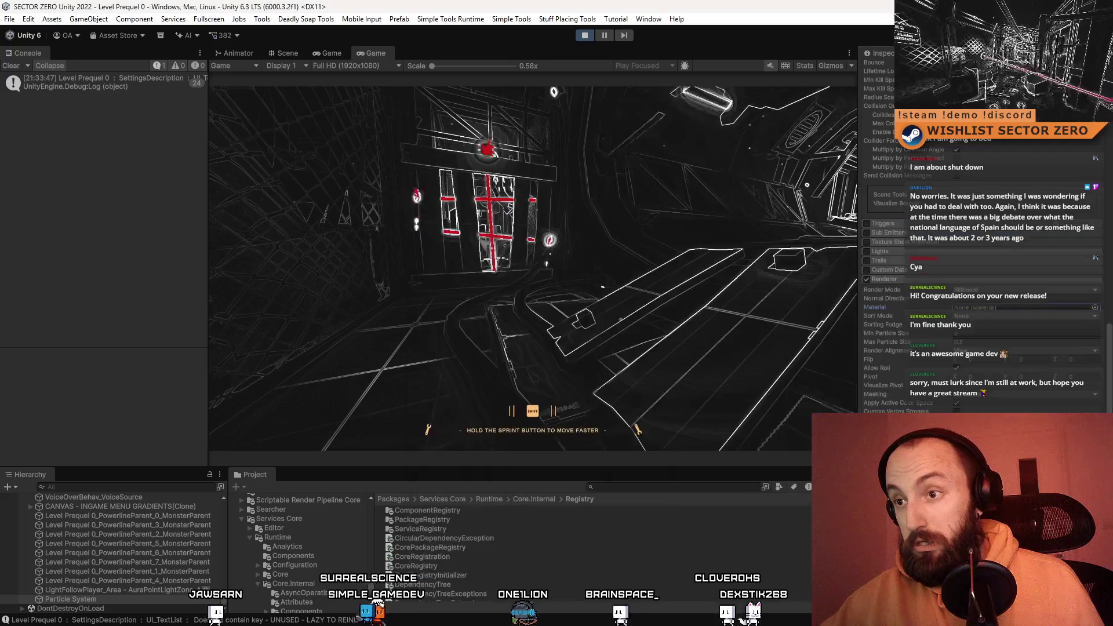
scroll(980, 261, "up", 15)
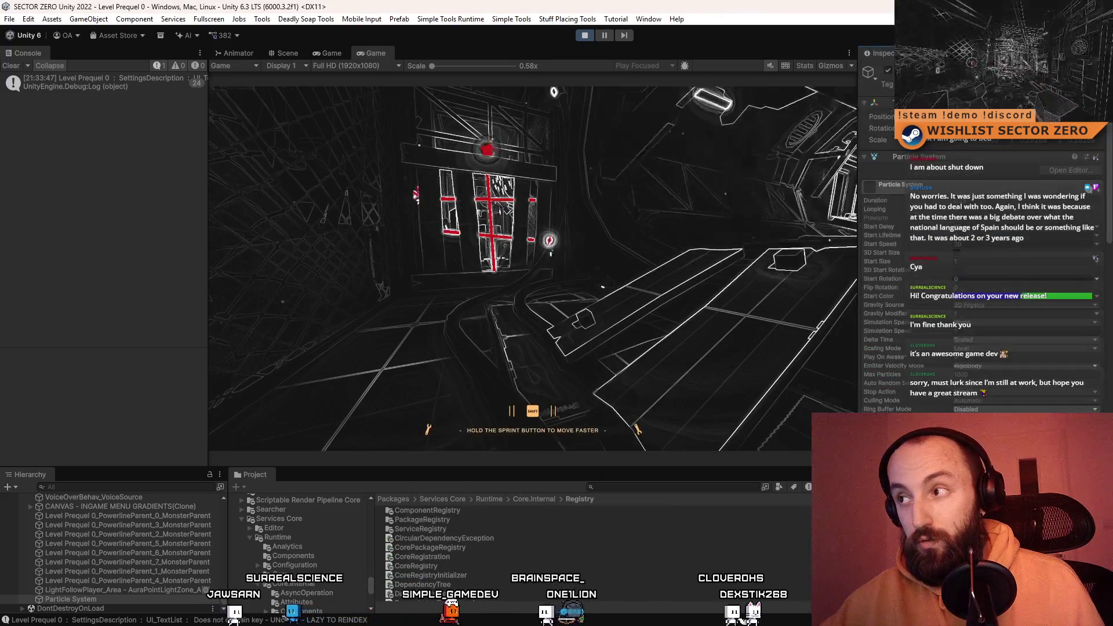
left_click(888, 70)
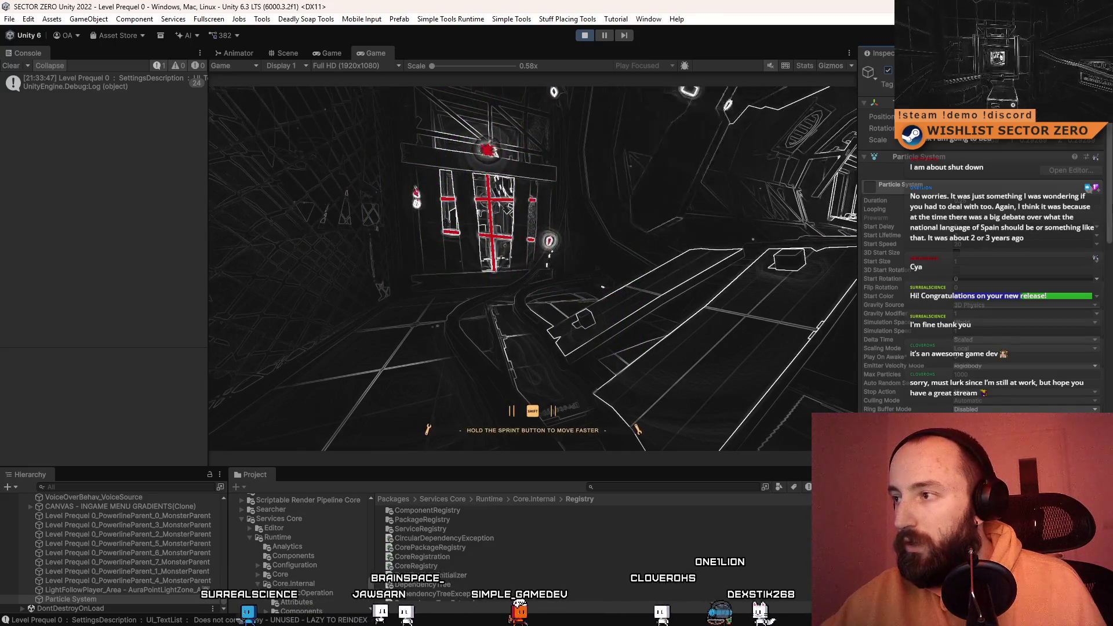
scroll(980, 261, "down", 15)
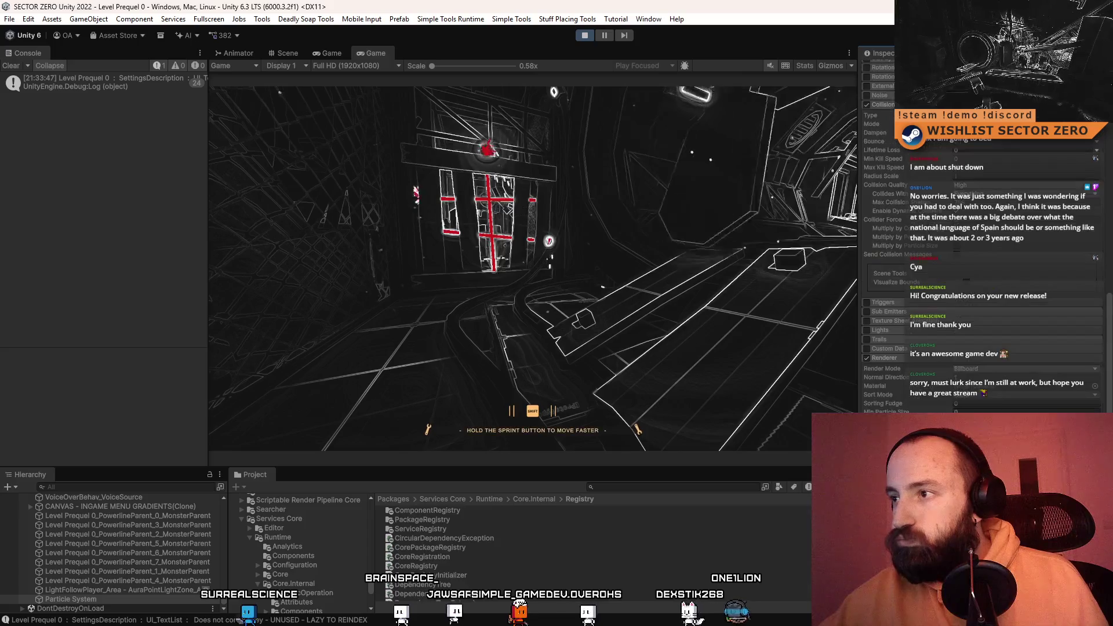
scroll(1098, 363, "down", 1)
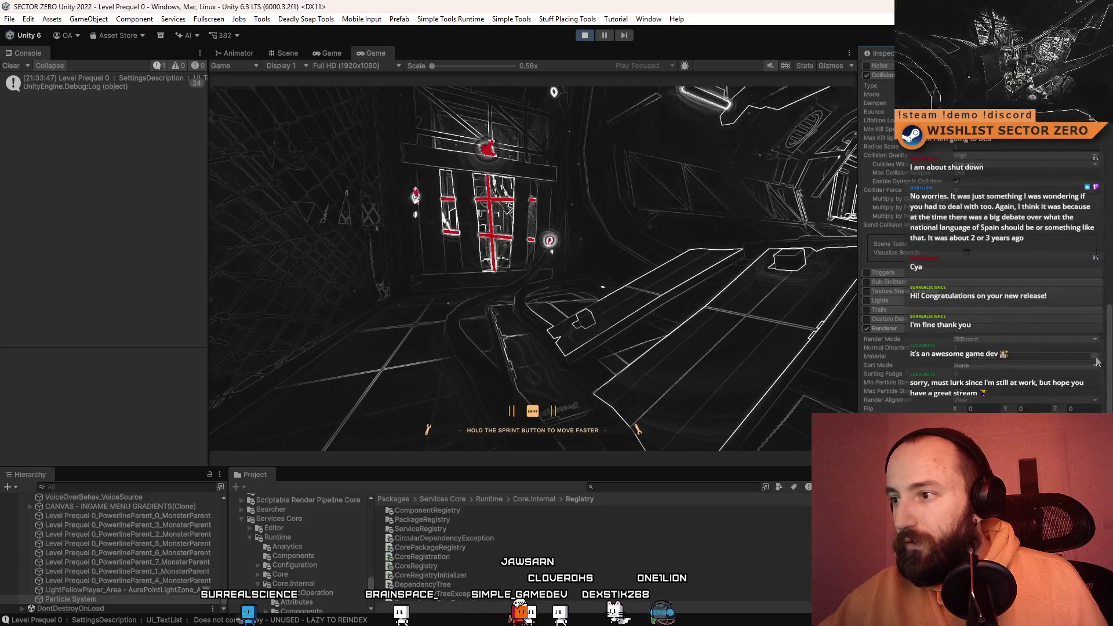
- Assign the 1X1 material to the particle renderer, giving flat square particles
left_click(1096, 357)
left_click(482, 246)
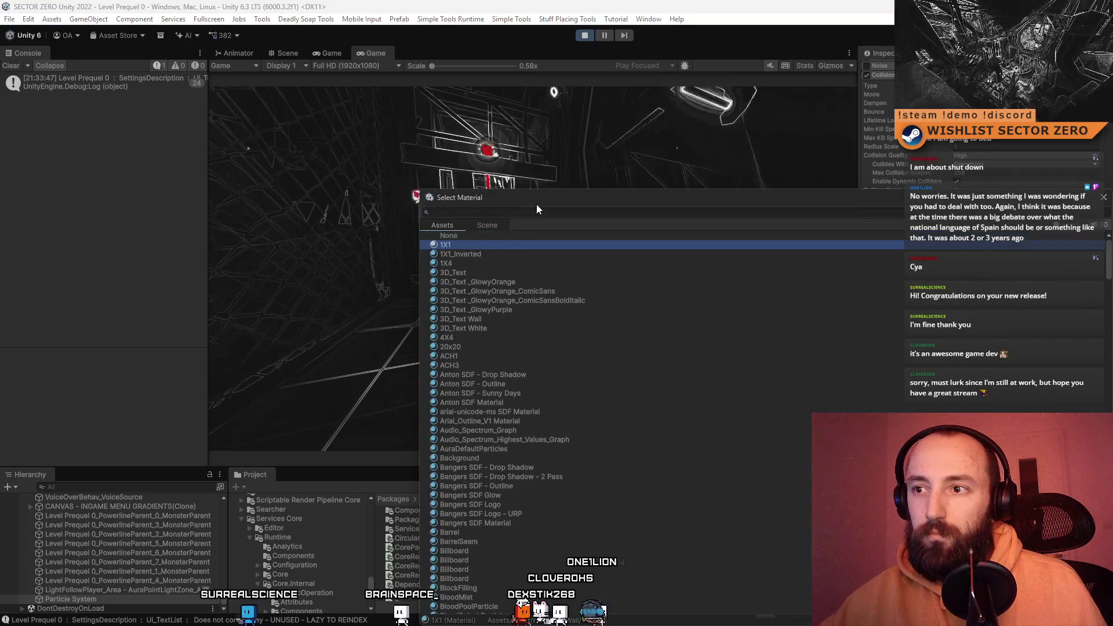
left_click_drag(609, 206, 193, 209)
key("Return")
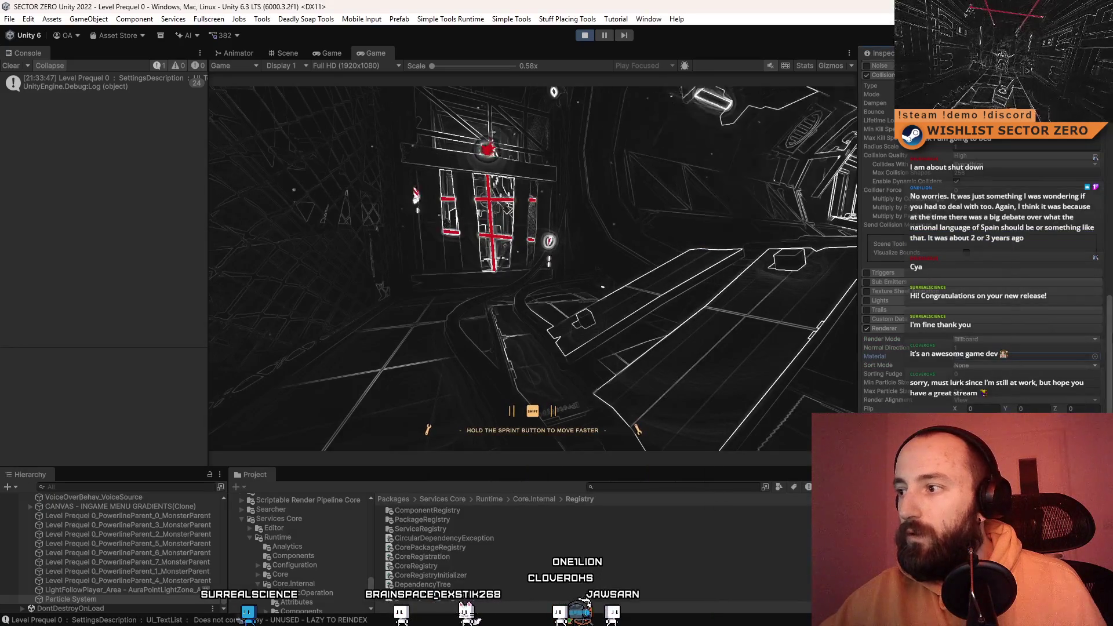
scroll(1009, 151, "up", 10)
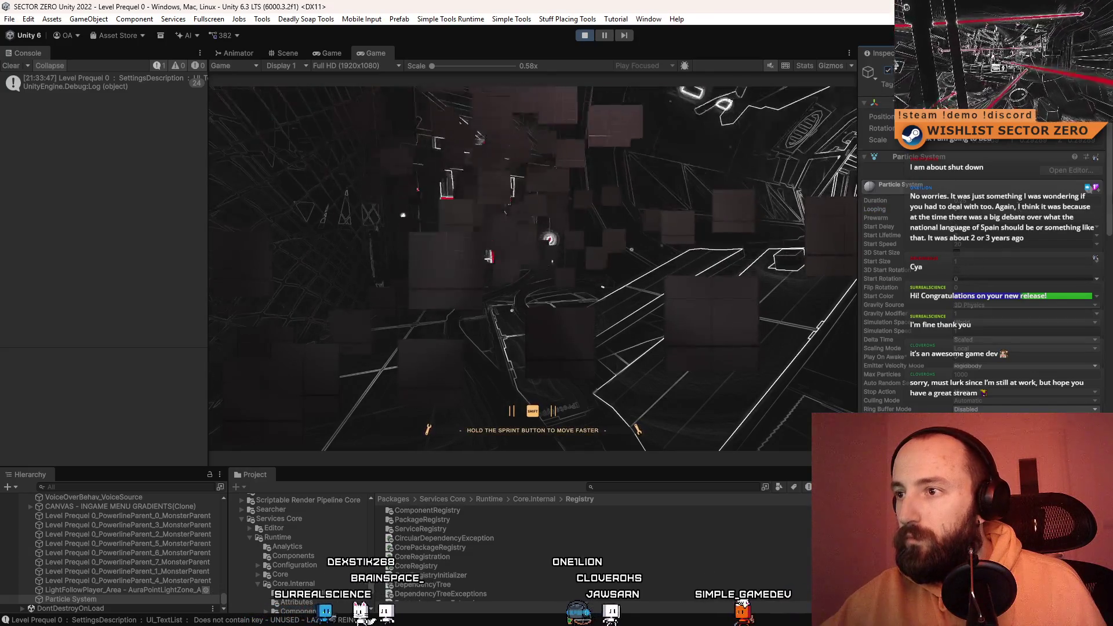
scroll(1102, 222, "down", 2)
scroll(1102, 232, "down", 10)
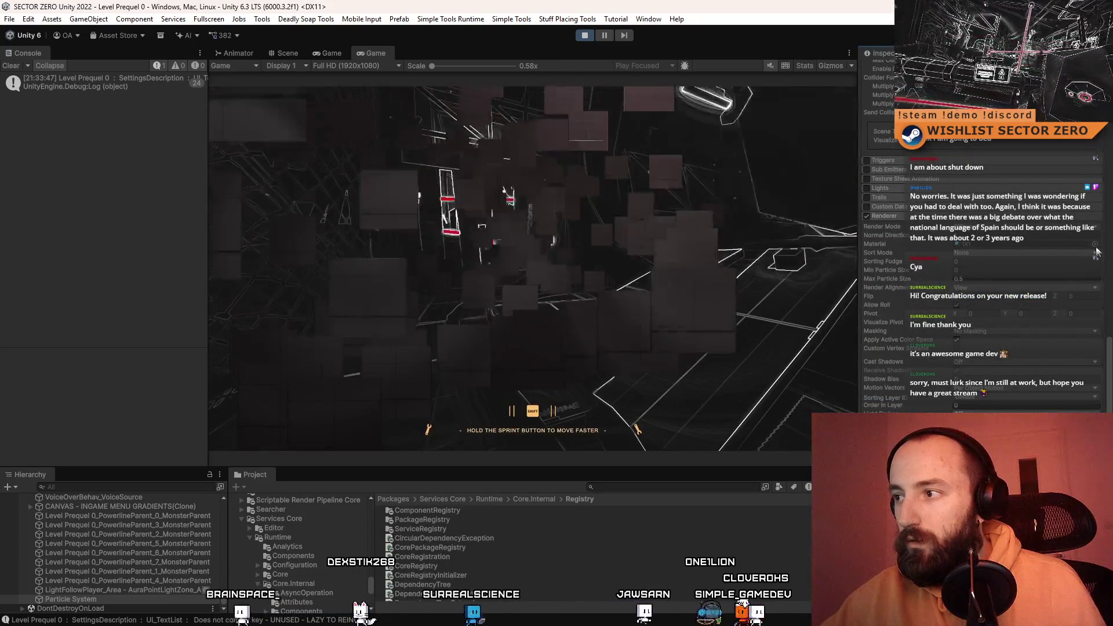
left_click(1095, 244)
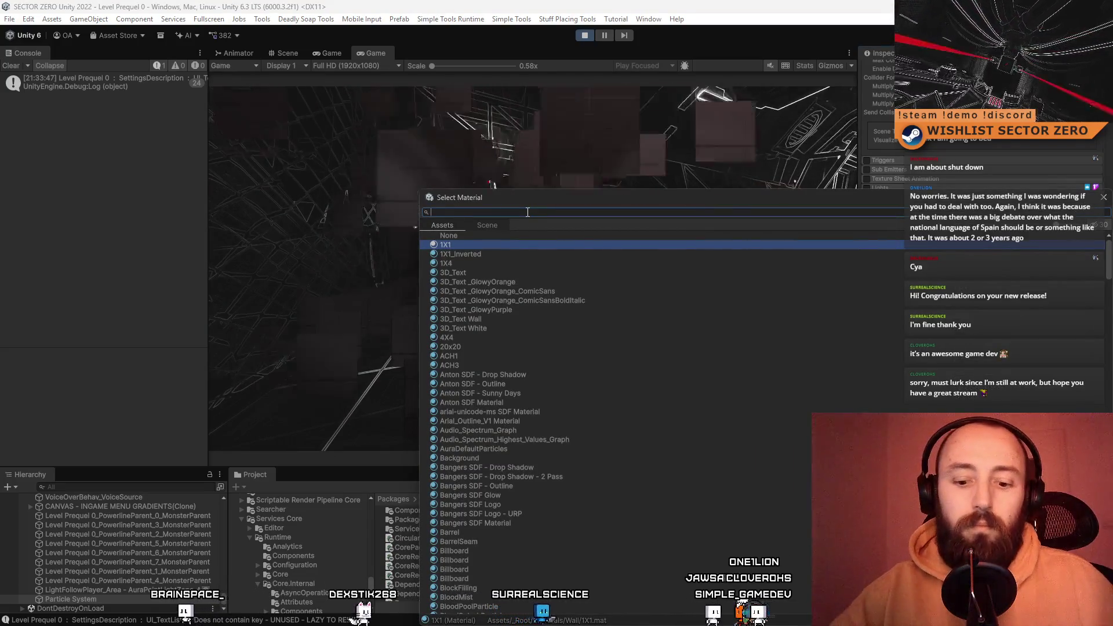
- Filter materials by 'particle' and preview each from BloodPoolParticle through RocketTrailParticle
type("particle")
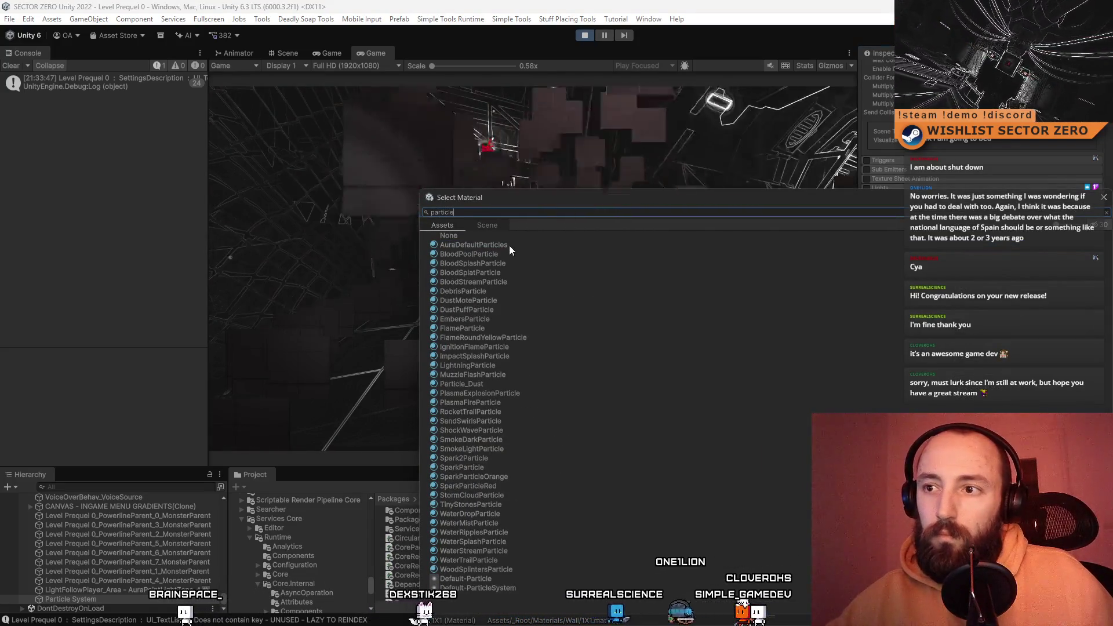
left_click(506, 253)
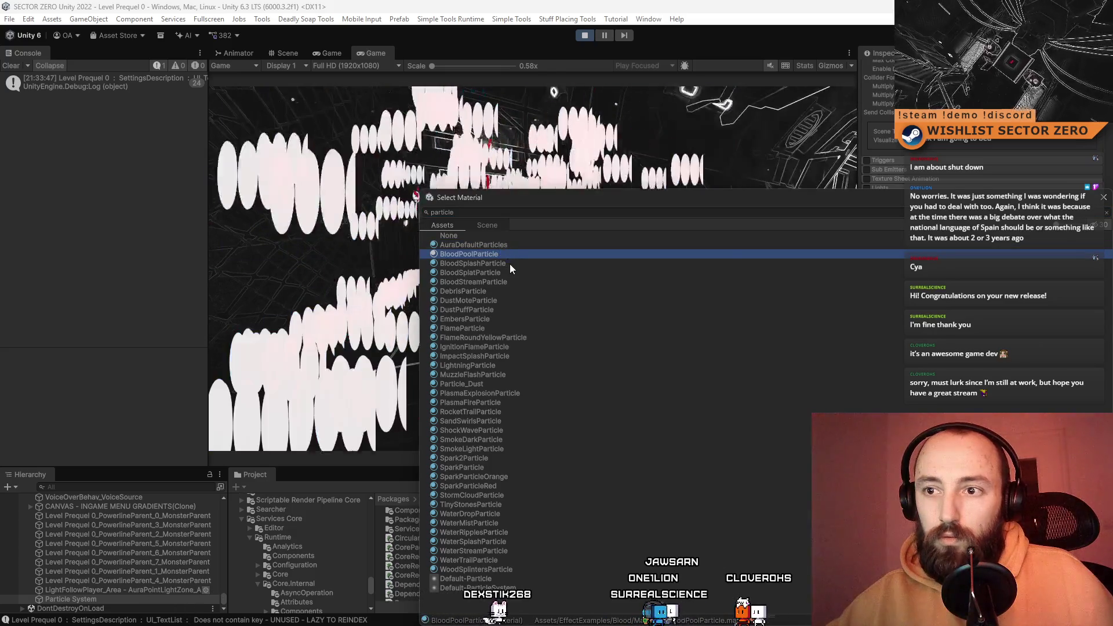
left_click(510, 264)
left_click(507, 274)
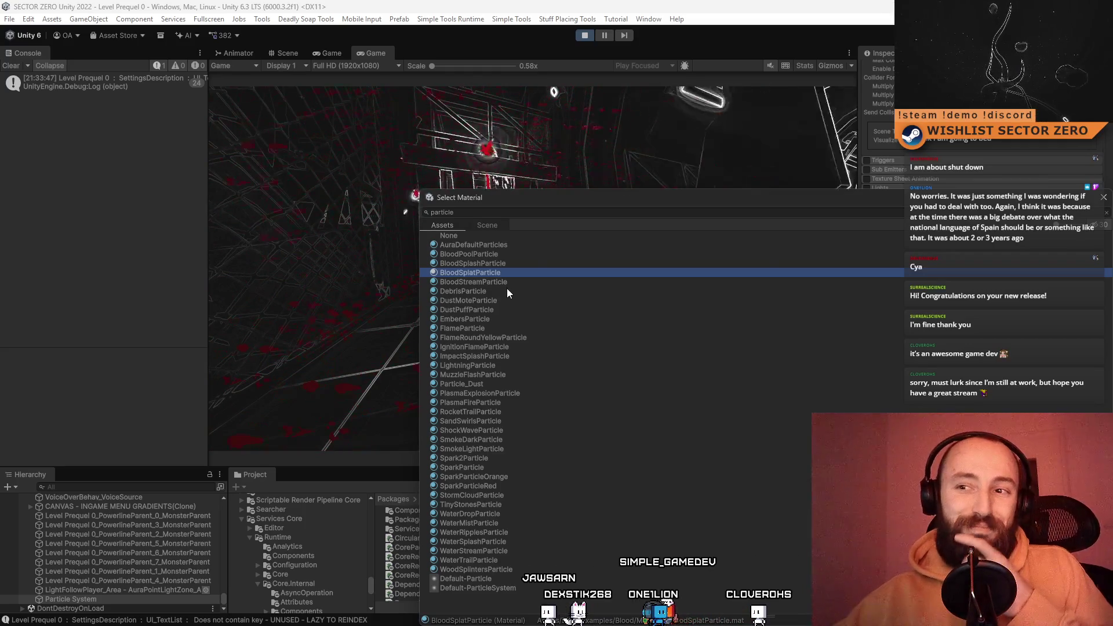
left_click(508, 290)
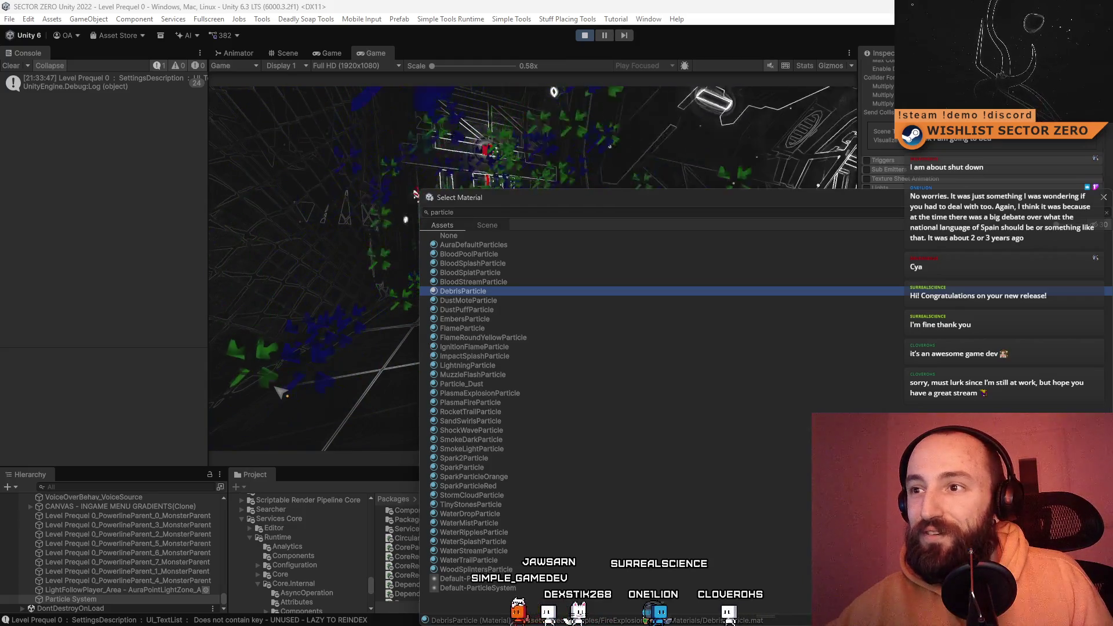
left_click(493, 300)
left_click(492, 308)
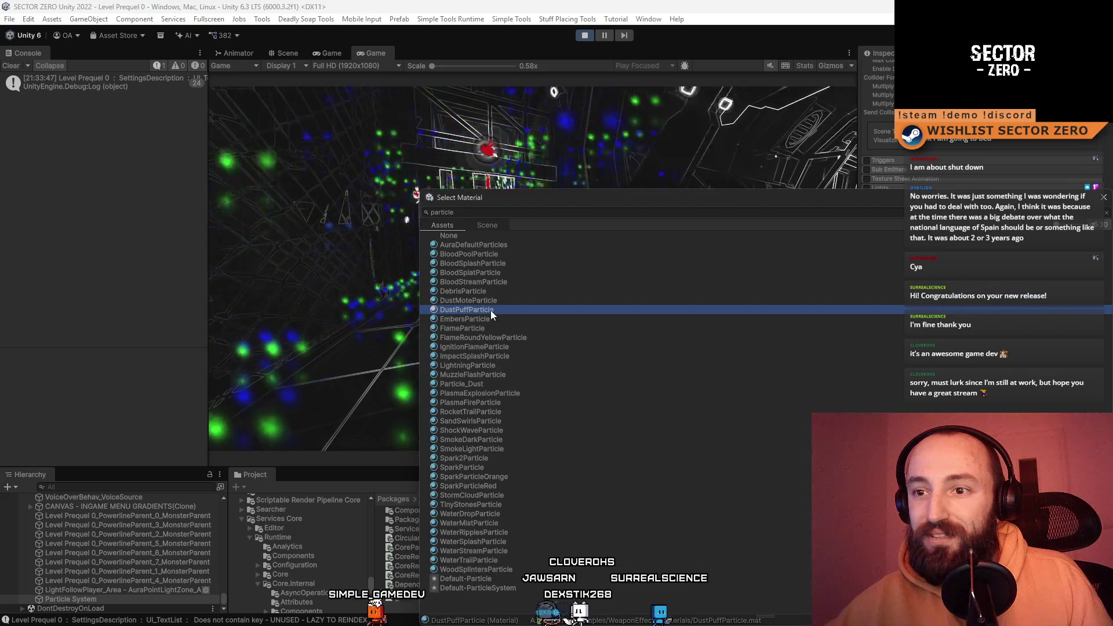
left_click(489, 319)
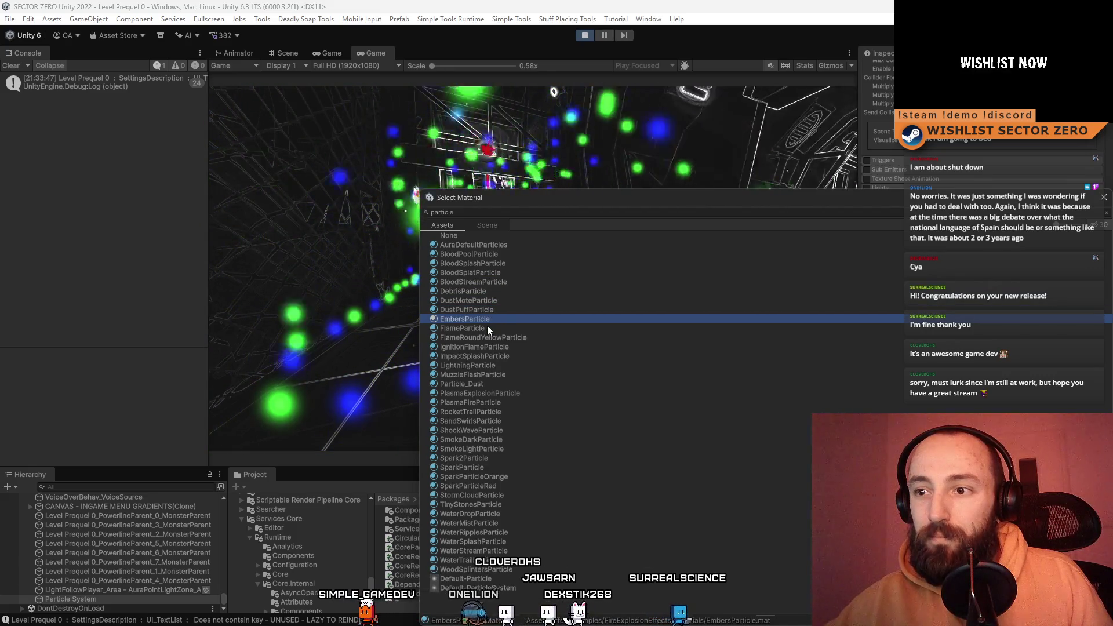
left_click(487, 326)
left_click(500, 317)
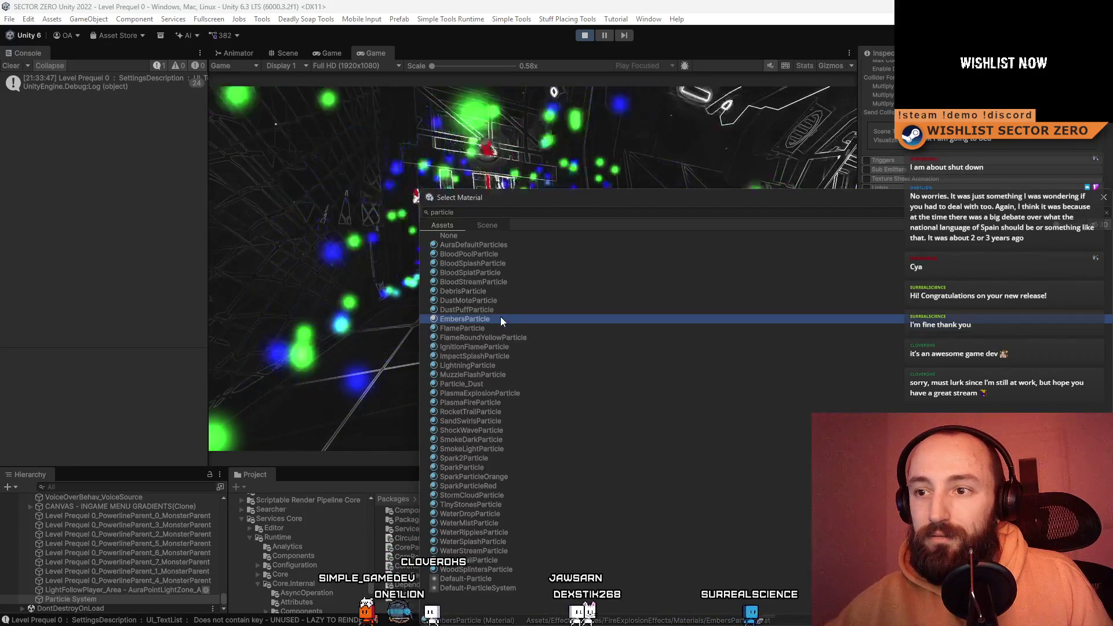
left_click(499, 330)
left_click(497, 337)
left_click(493, 347)
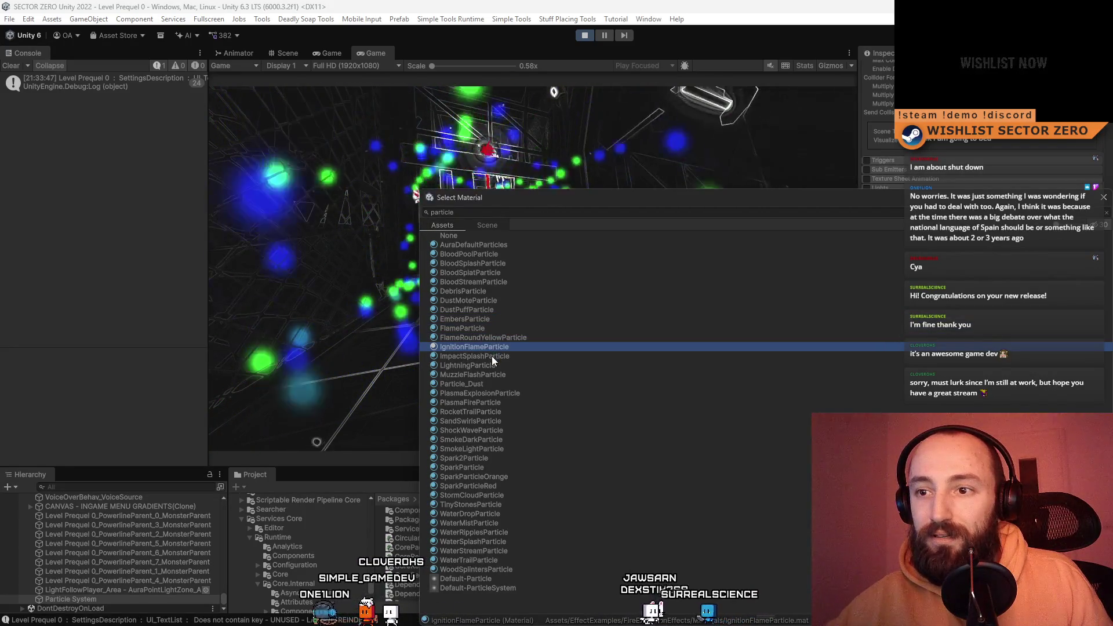
left_click(507, 357)
left_click(496, 365)
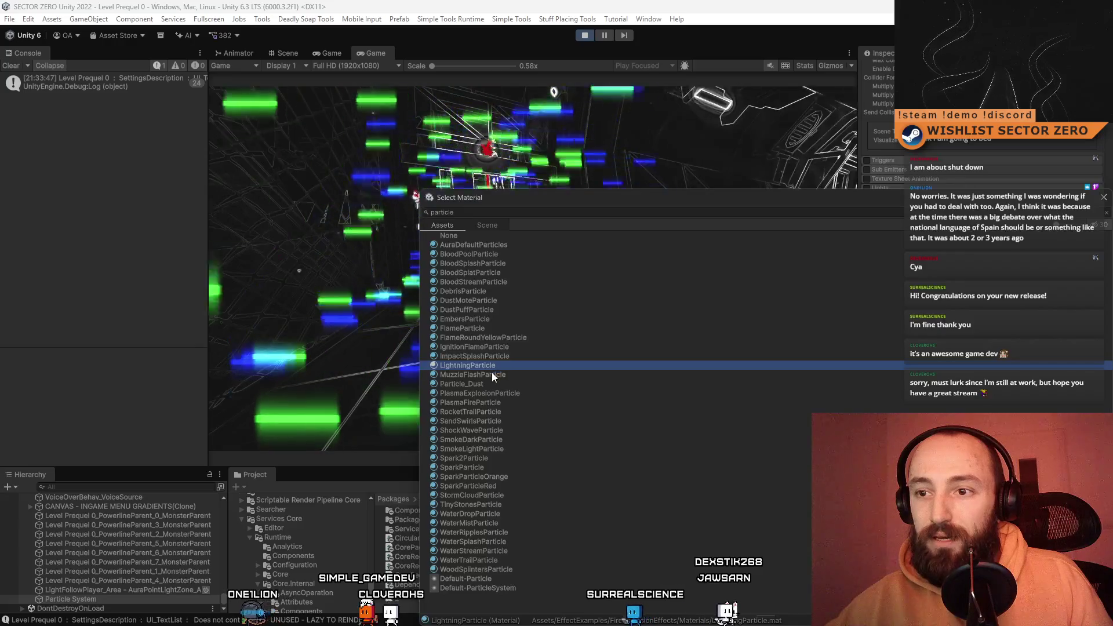
left_click(495, 374)
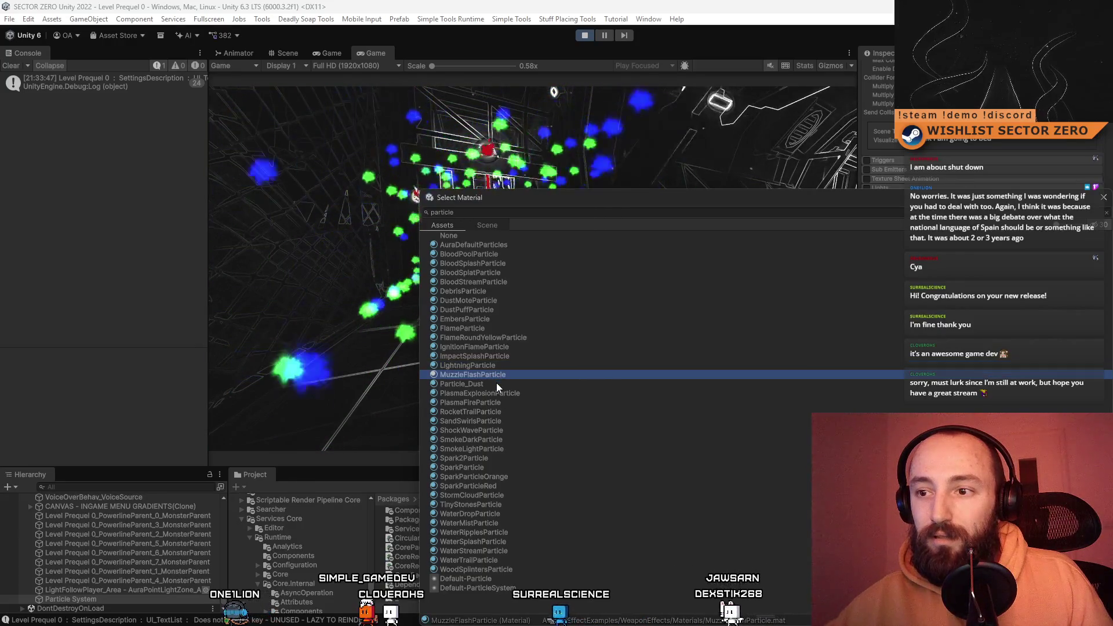
left_click(496, 383)
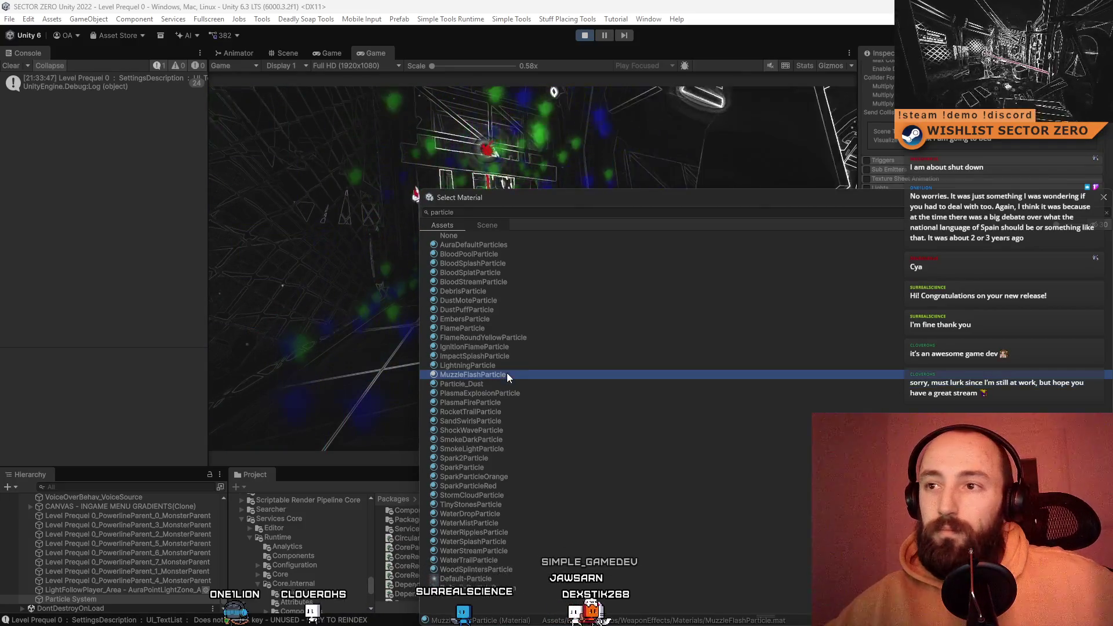
left_click(503, 394)
left_click(499, 406)
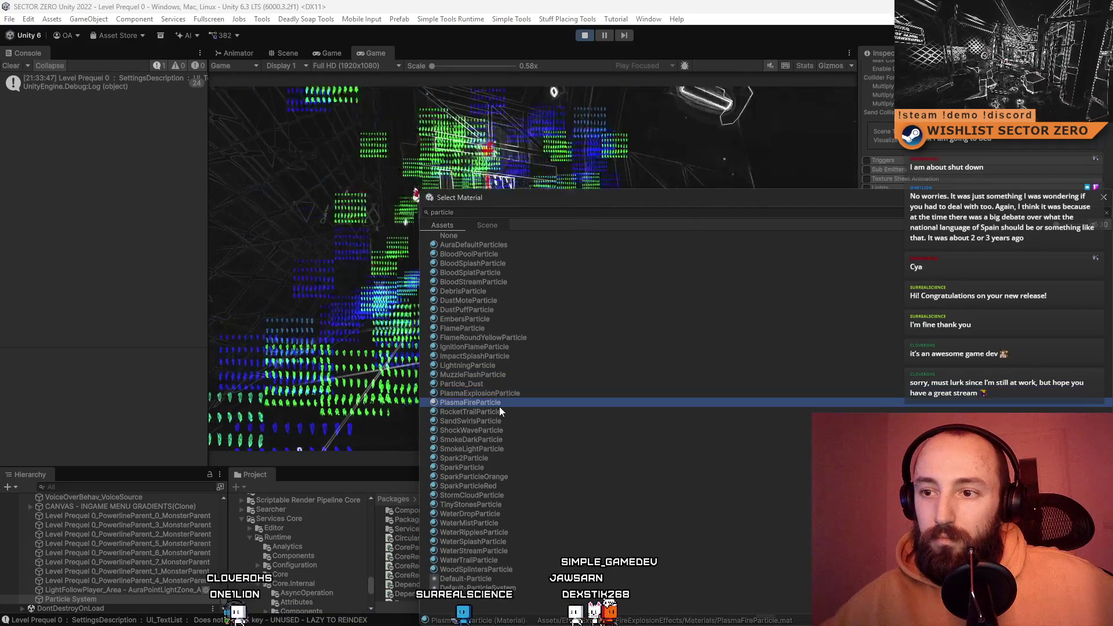
left_click(508, 416)
- Preview the remaining materials down to Default-ParticleSystem, then settle on MuzzleFlashParticle
key("Down")
key("Down")
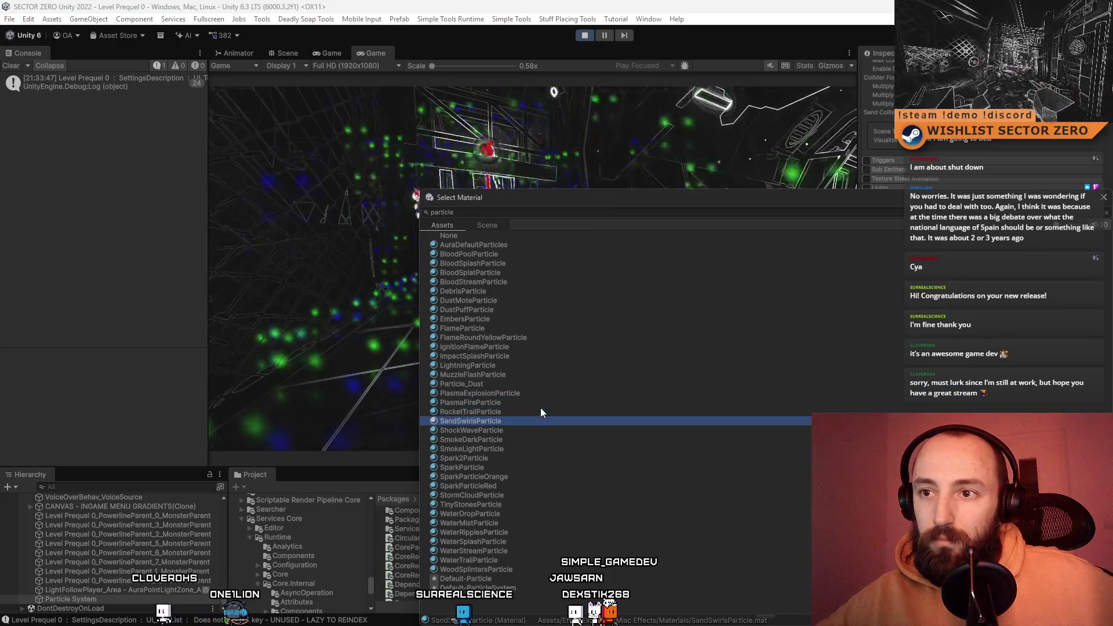
key("Down")
key("Down")
key("Down")
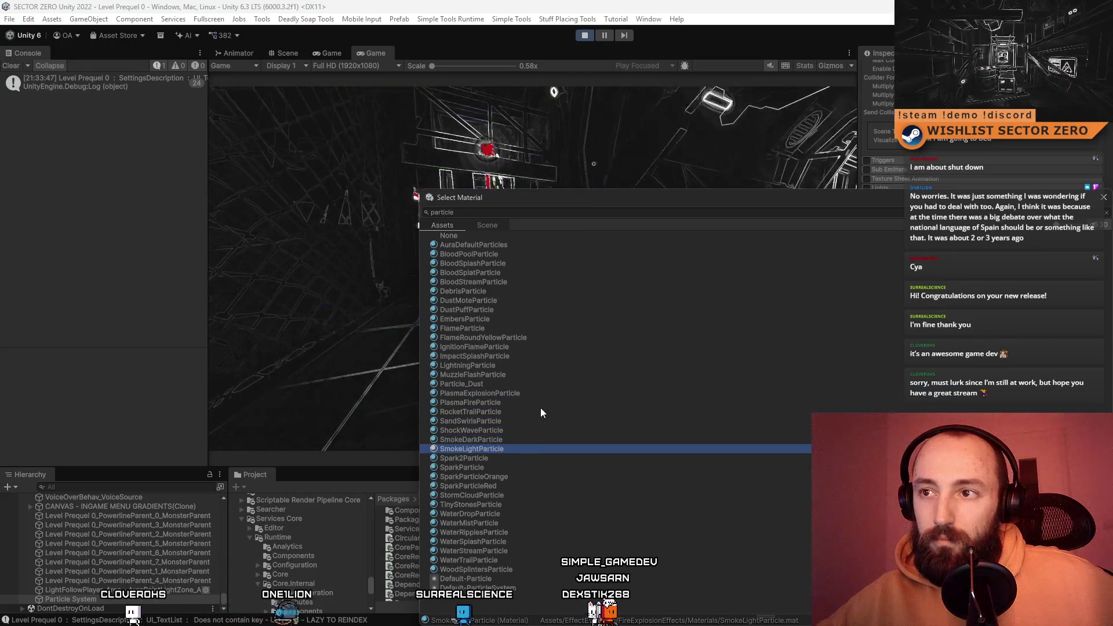
key("Down")
key("Down")
key("Down")
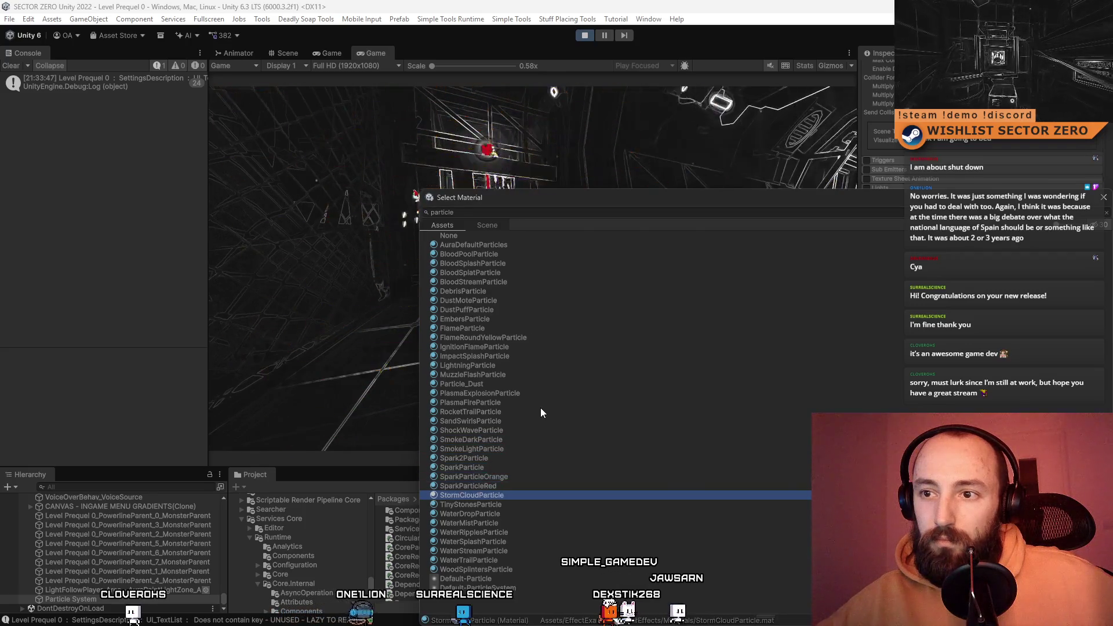
key("Down")
key("Down")
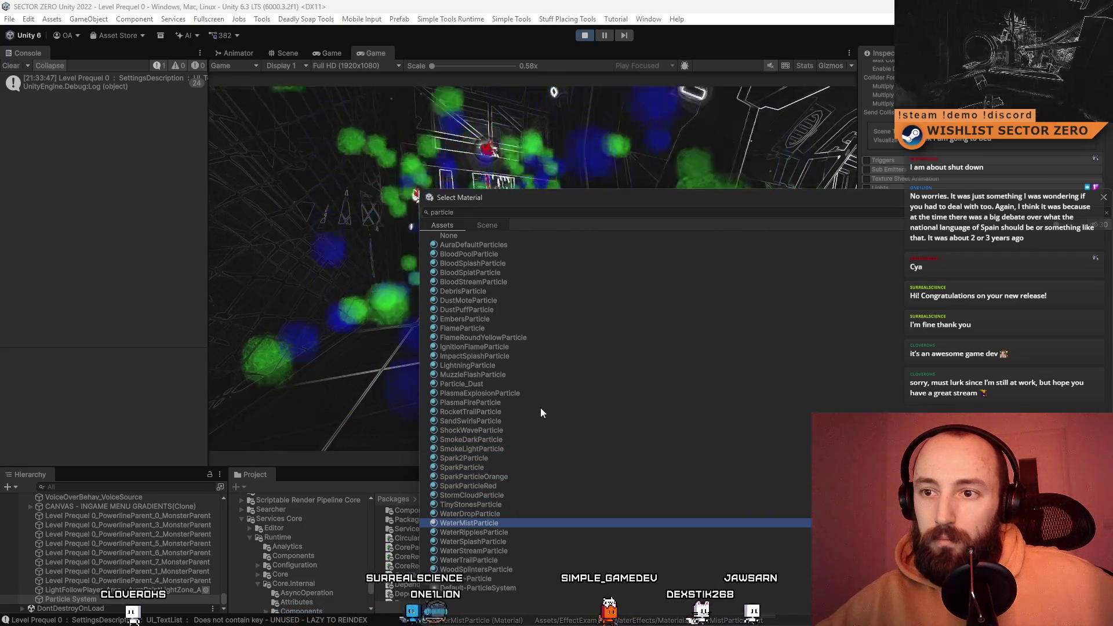
key("Down")
key("Down")
key("Down")
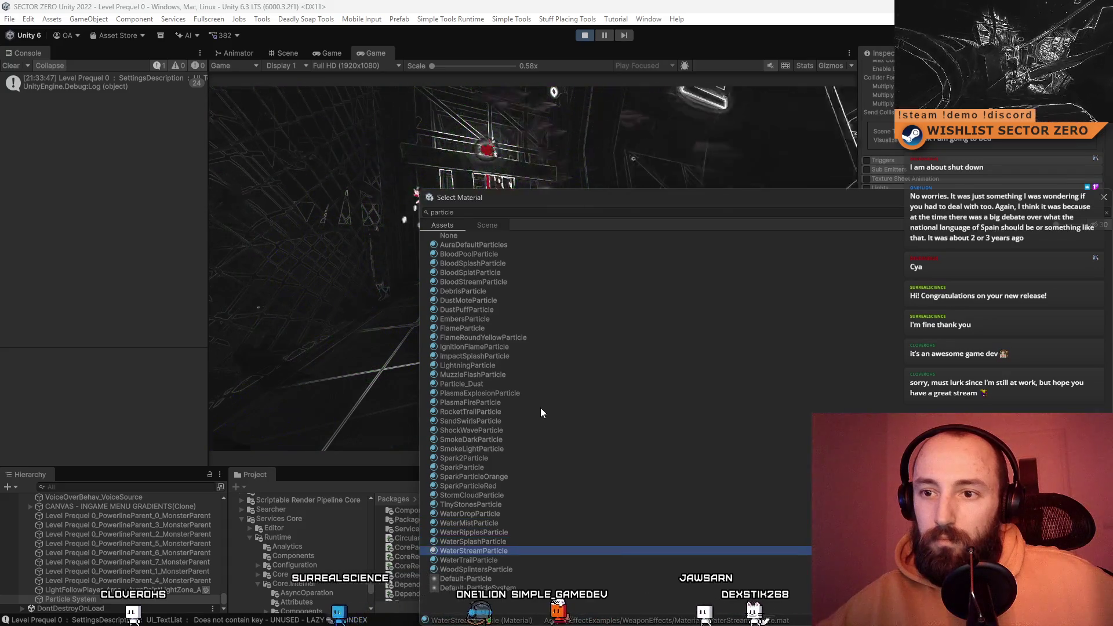
key("Down")
key("Down")
key("Down")
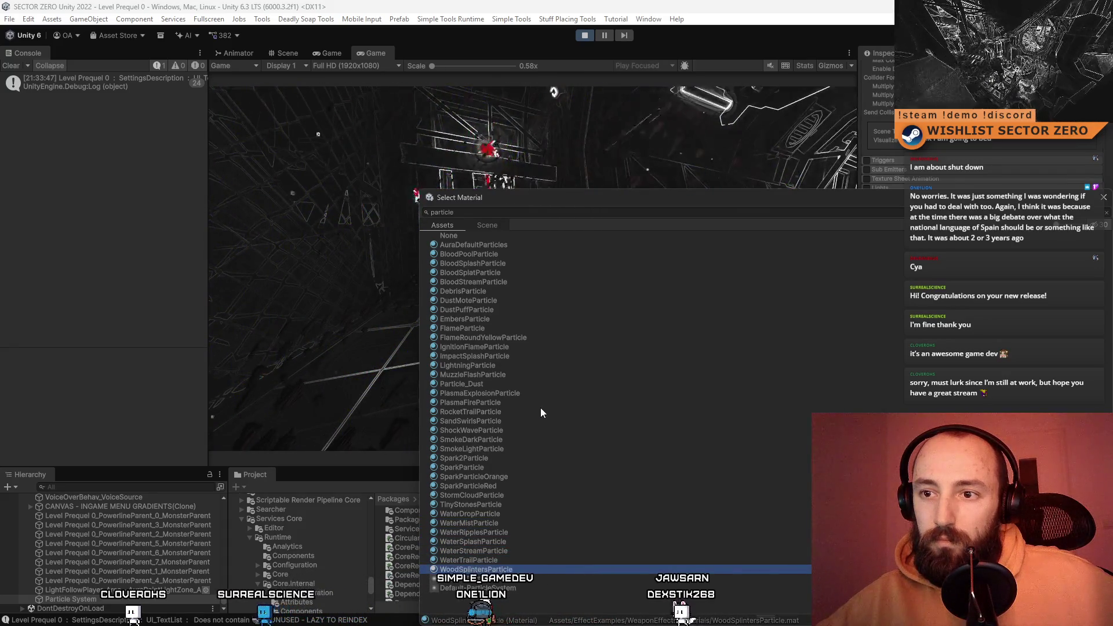
key("Up")
key("Up")
key("Up")
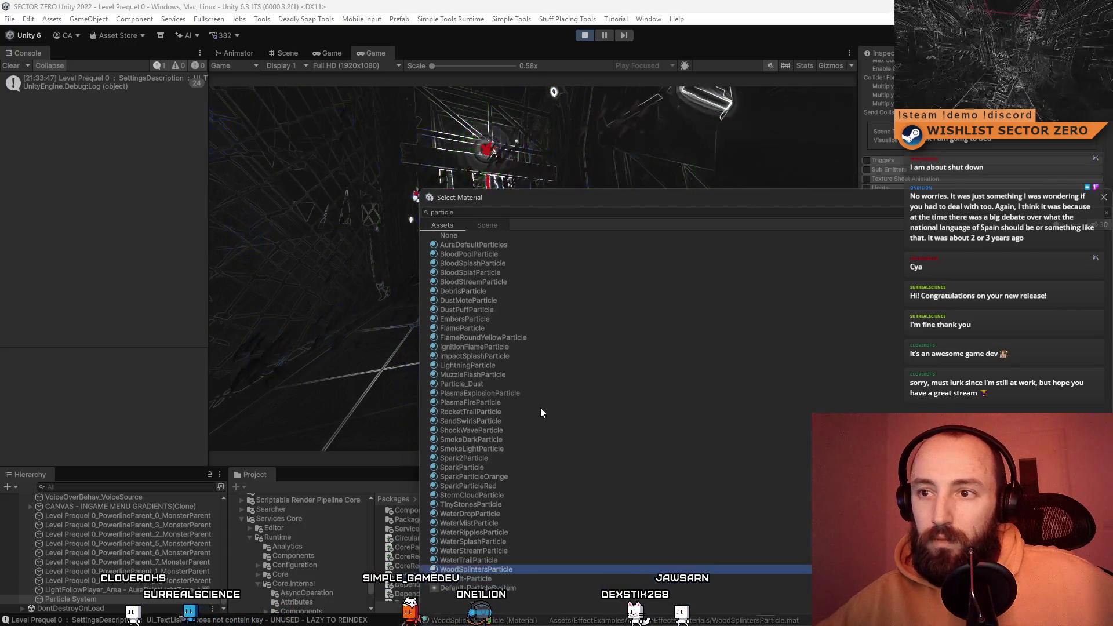
key("Up")
key("Up")
key("Up")
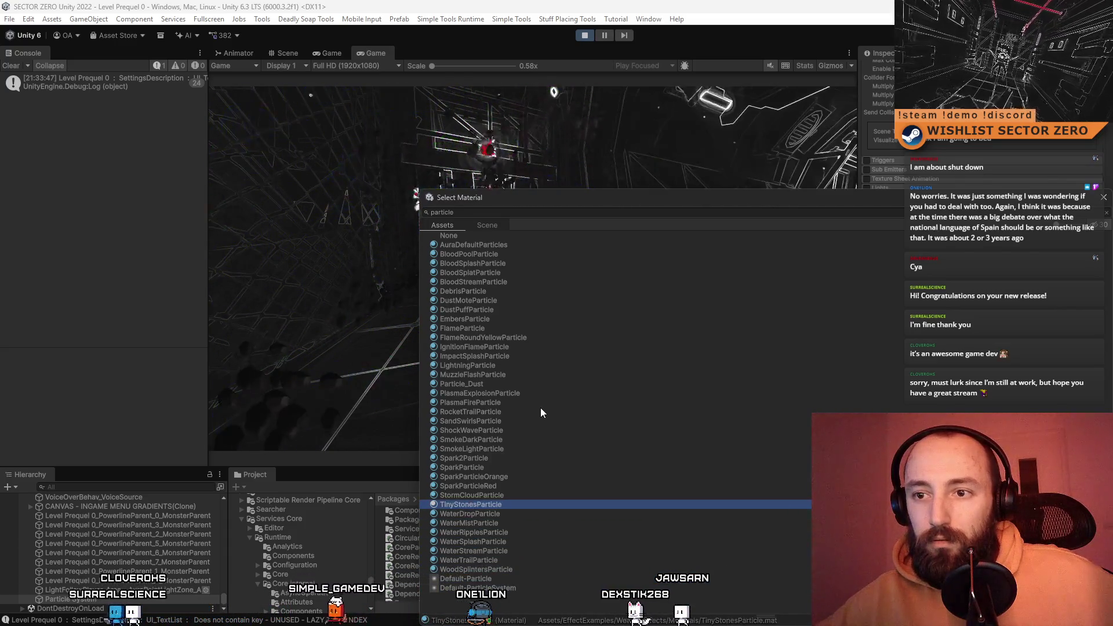
key("Up")
key("Up")
key("Up")
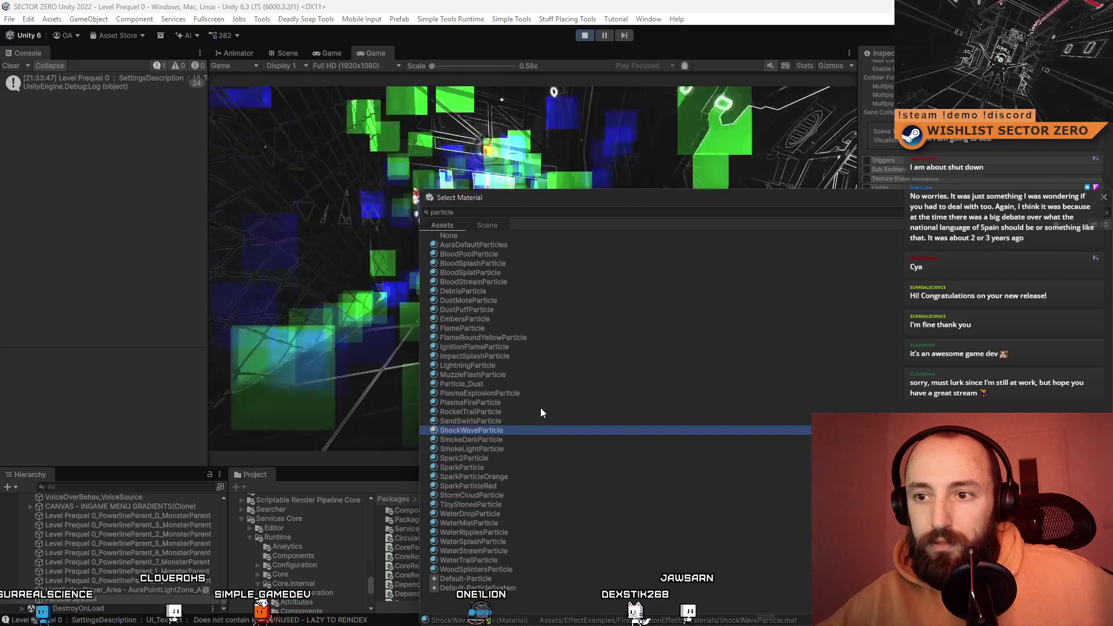
key("Up")
key("Up")
key("Up")
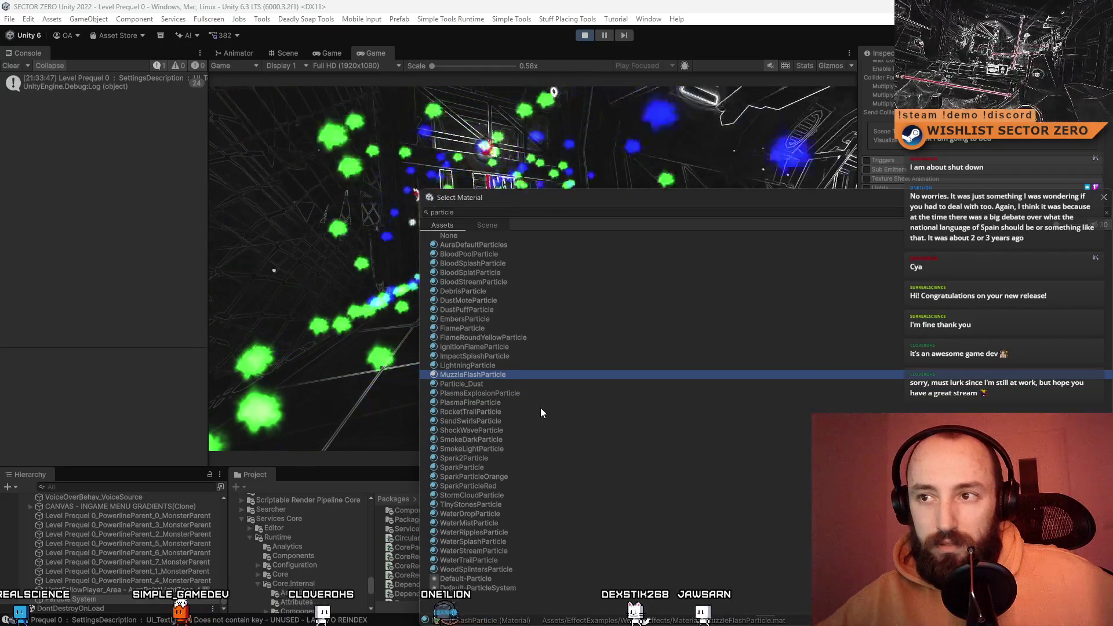
key("Up")
key("Up")
key("Up")
key("Up")
key("Up")
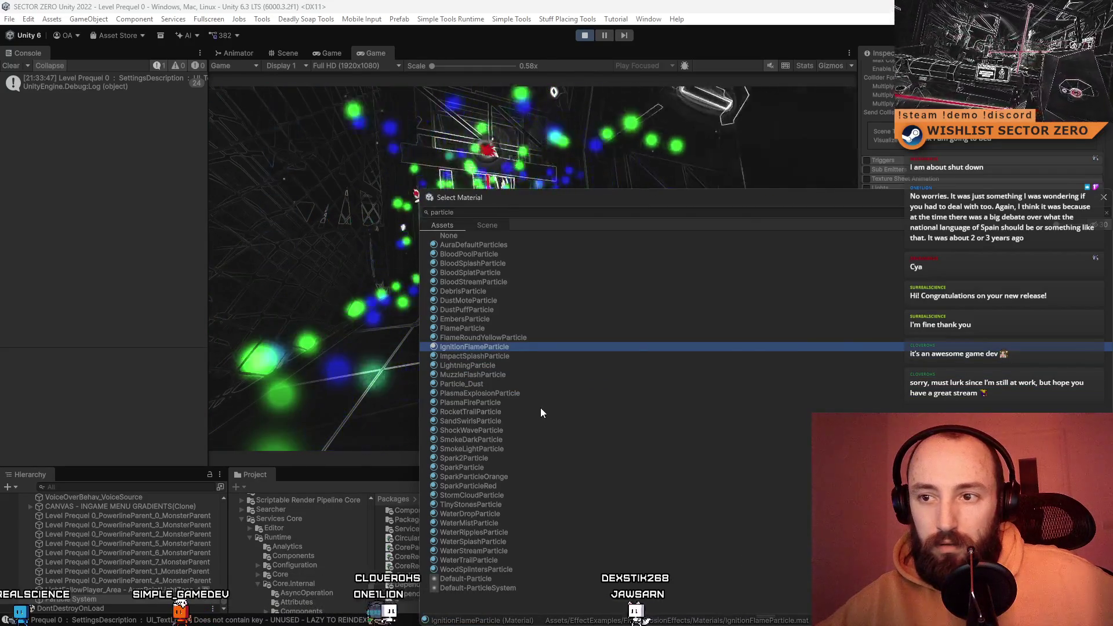
key("Up")
key("Up")
key("Up")
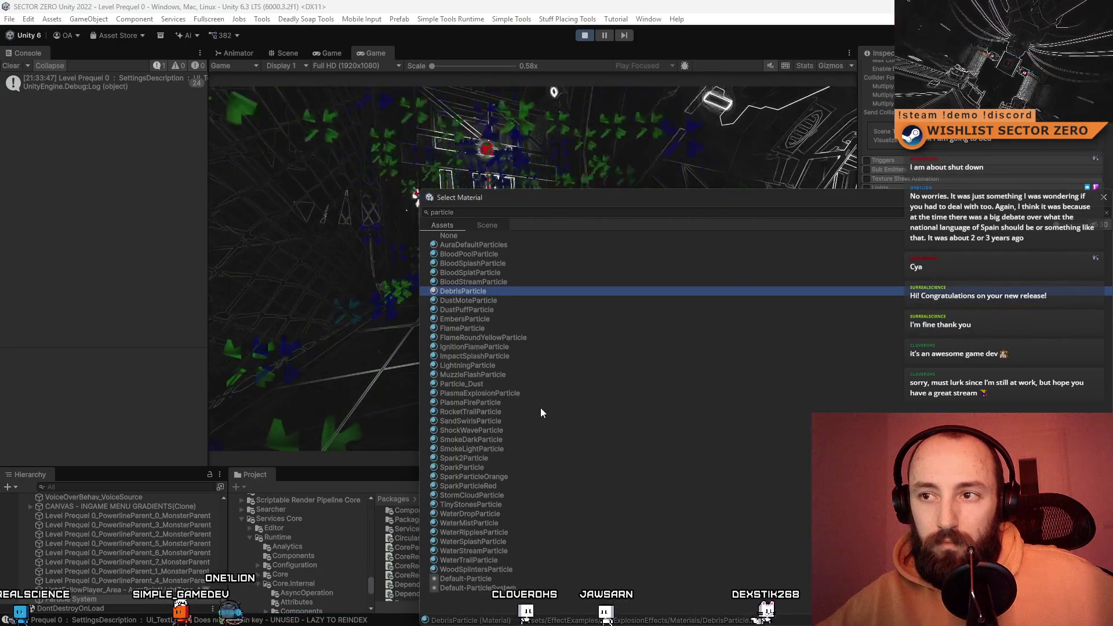
key("Up")
key("Up")
key("Up")
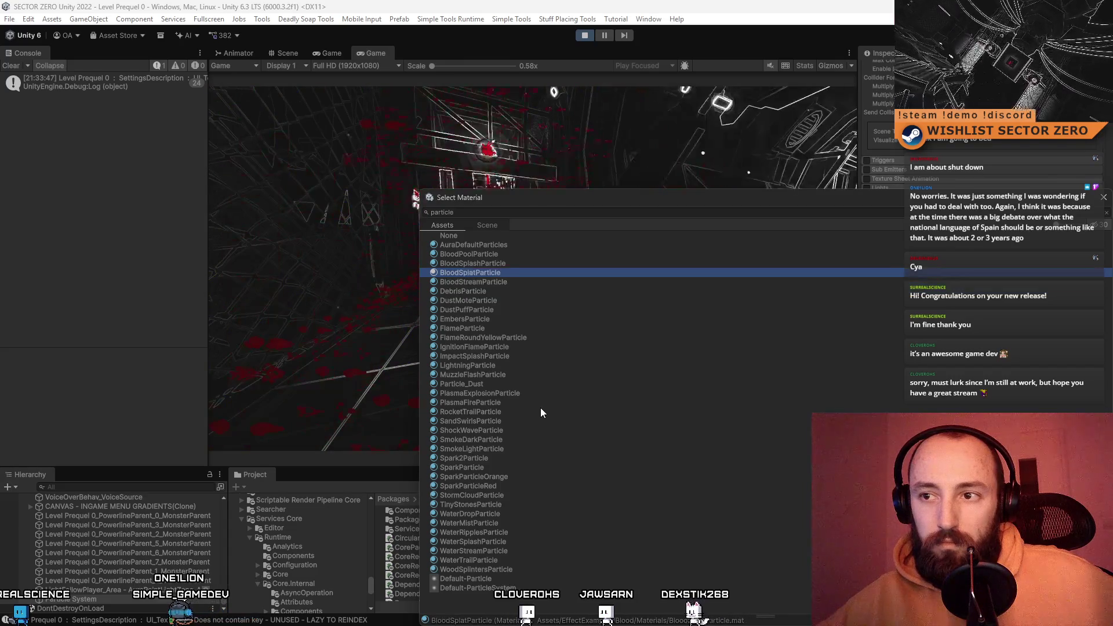
key("Down")
key("Down")
key("Down")
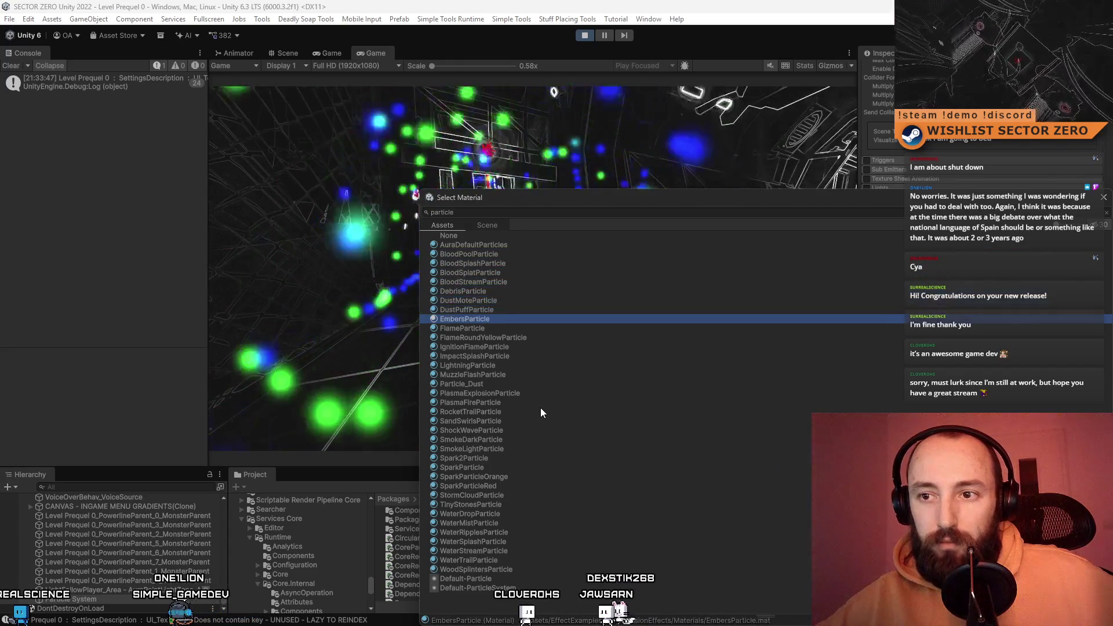
key("Down")
key("Down")
key("Down")
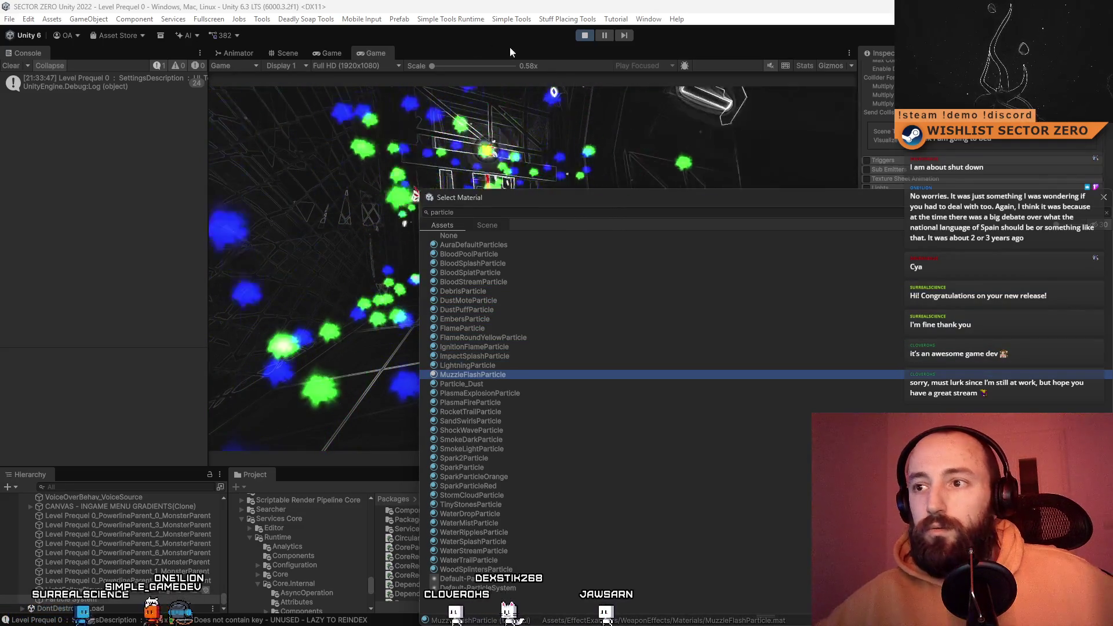
left_click_drag(597, 203, 253, 239)
- Confirm the MuzzleFlashParticle material and turn off Looping in the main module
left_click(753, 228)
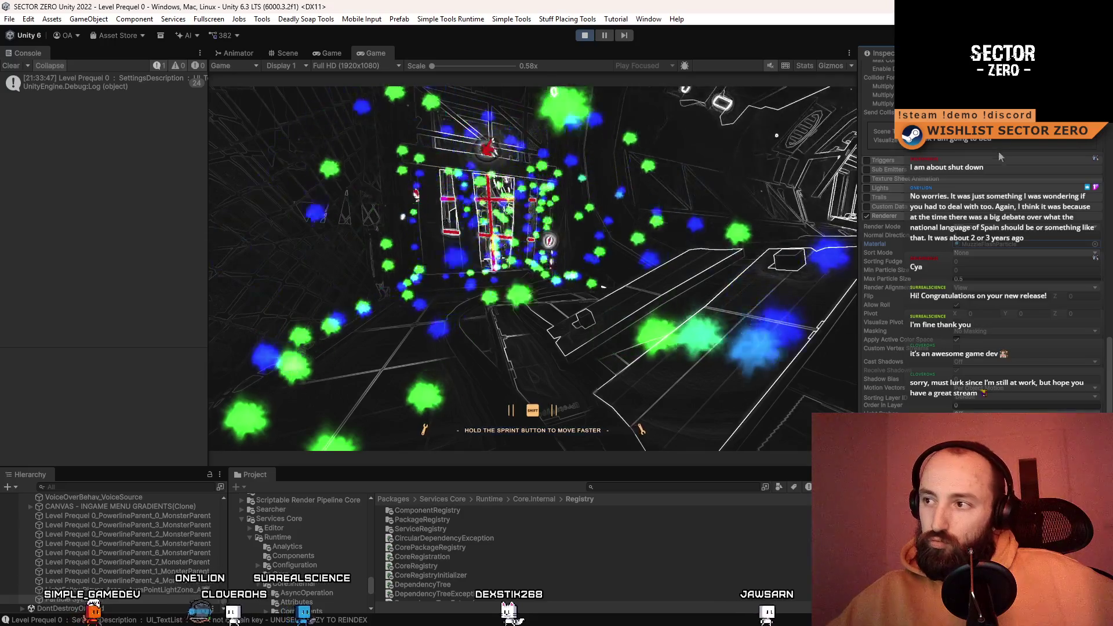
scroll(1000, 161, "up", 10)
scroll(1005, 190, "up", 10)
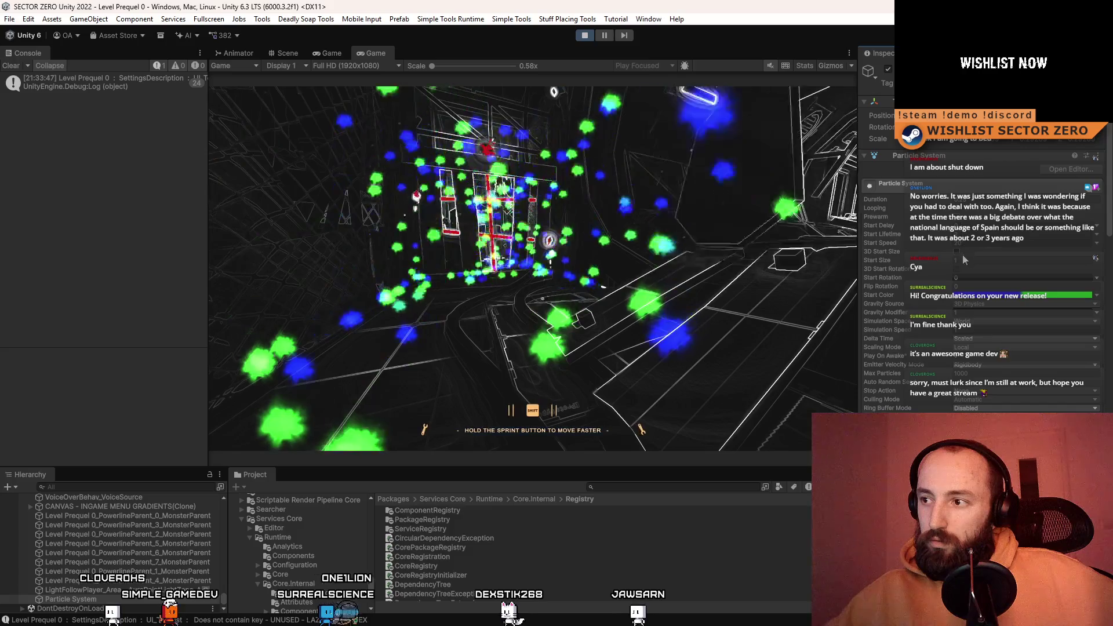
left_click(955, 207)
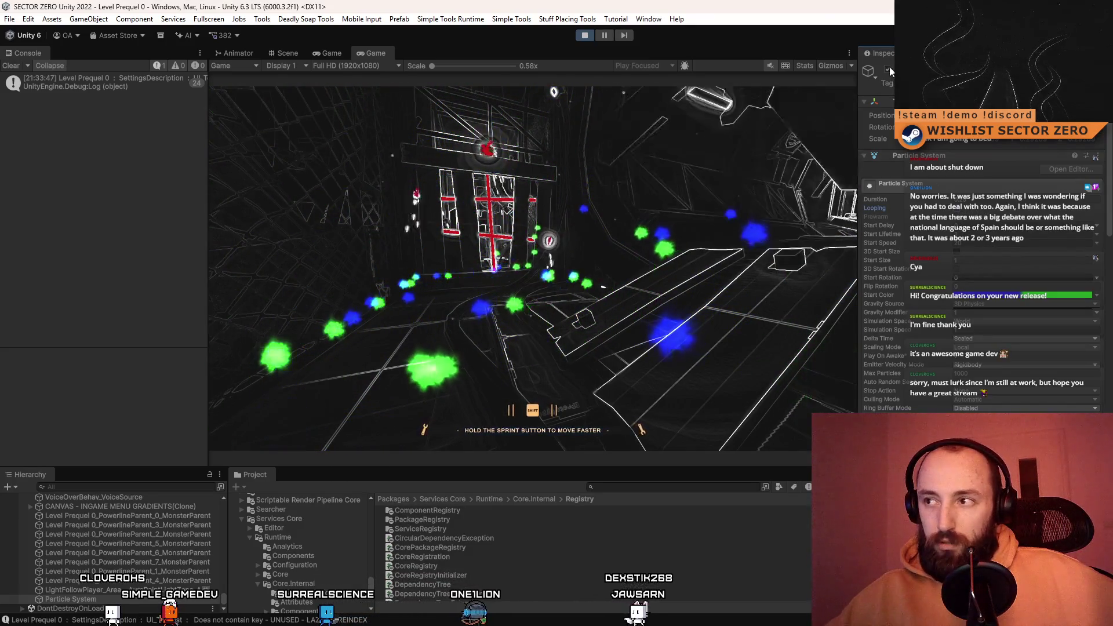
- Deactivate and reactivate the particle system object to replay the one-shot burst
left_click(887, 71)
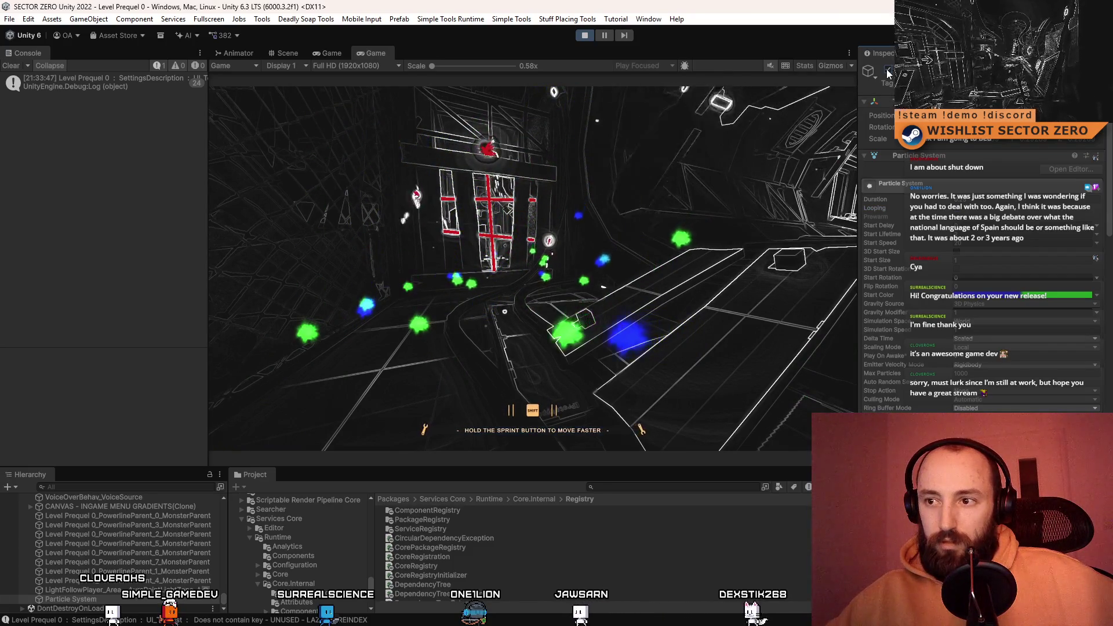
left_click(888, 70)
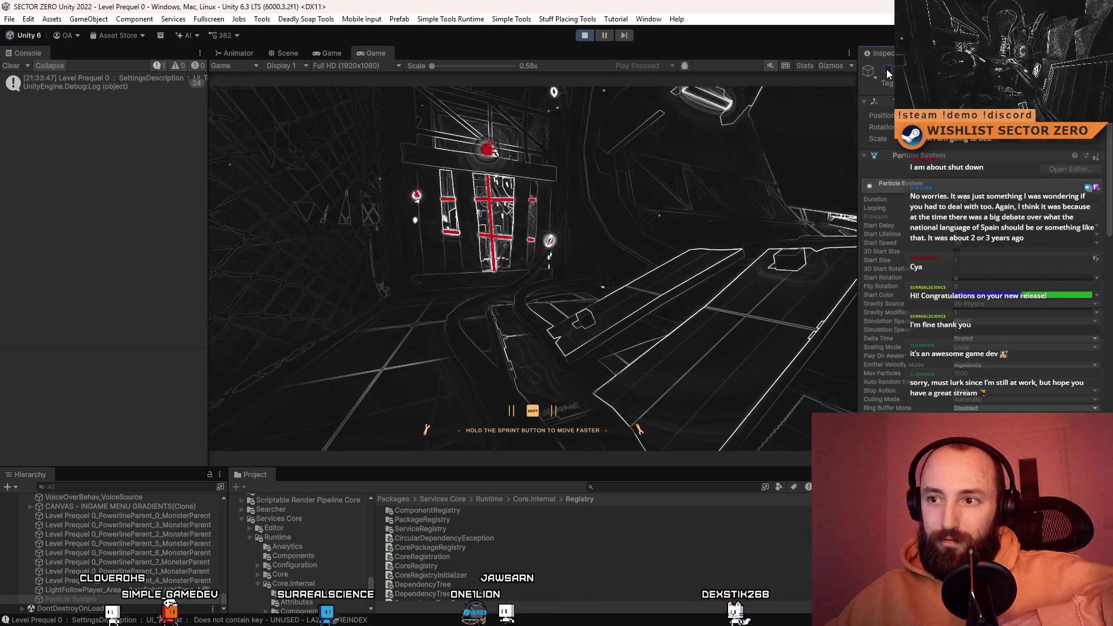
left_click(888, 71)
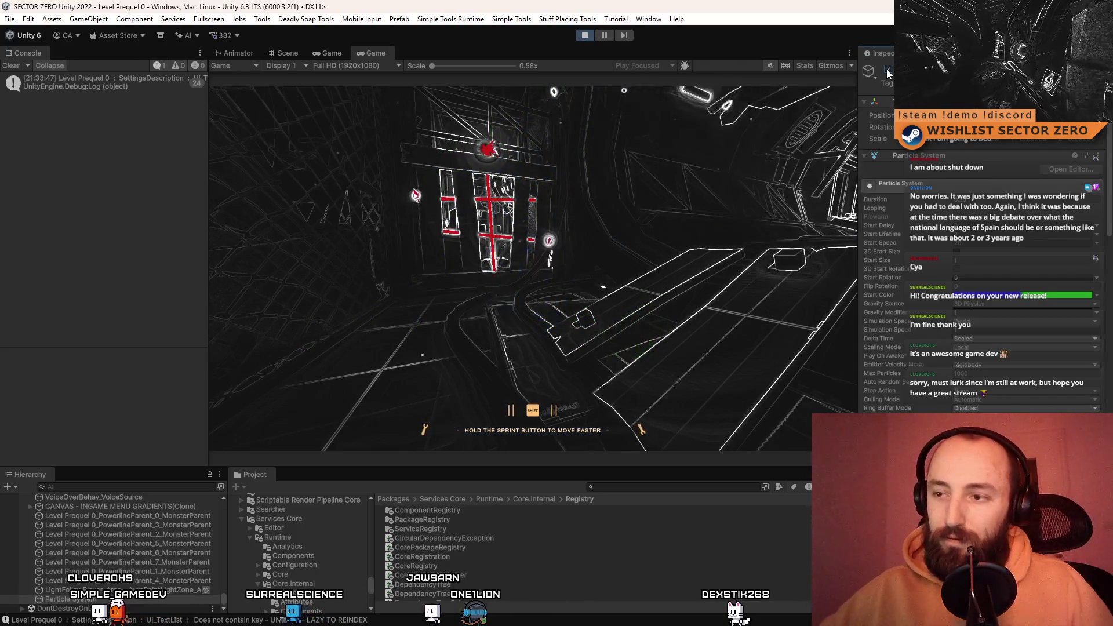
left_click(888, 71)
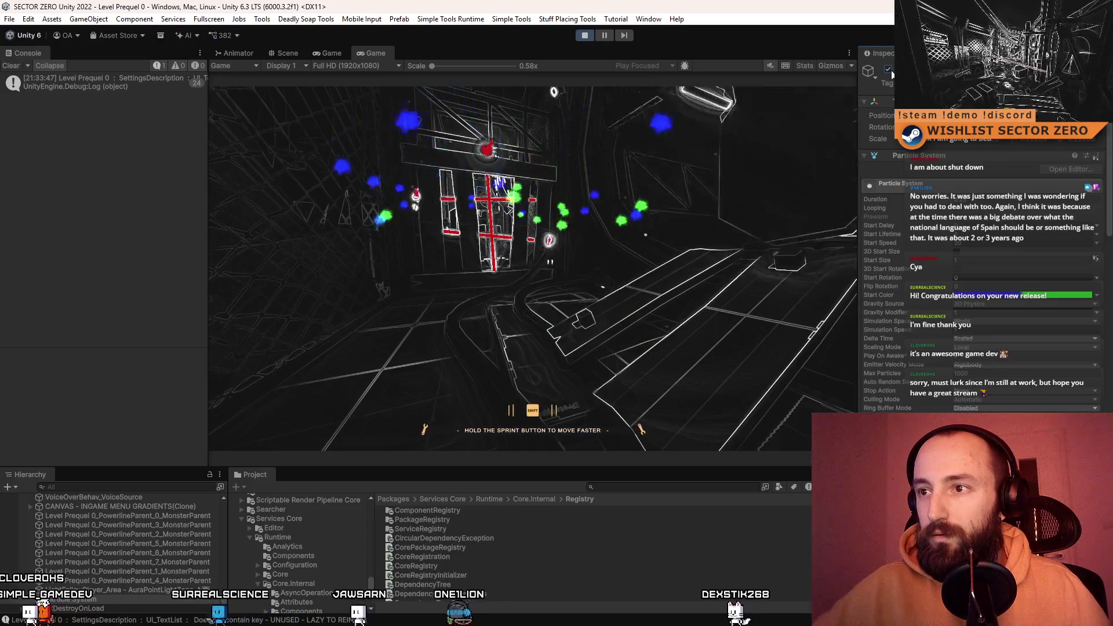
left_click(1097, 296)
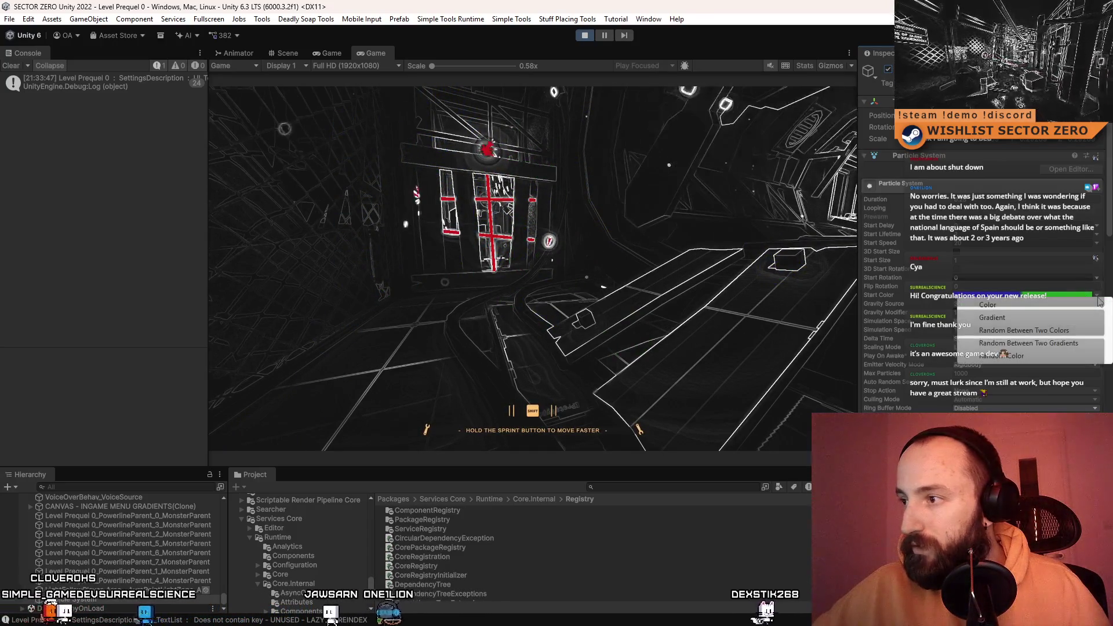
- Set Start Color to Gradient and add a green key near the middle
left_click(1067, 297)
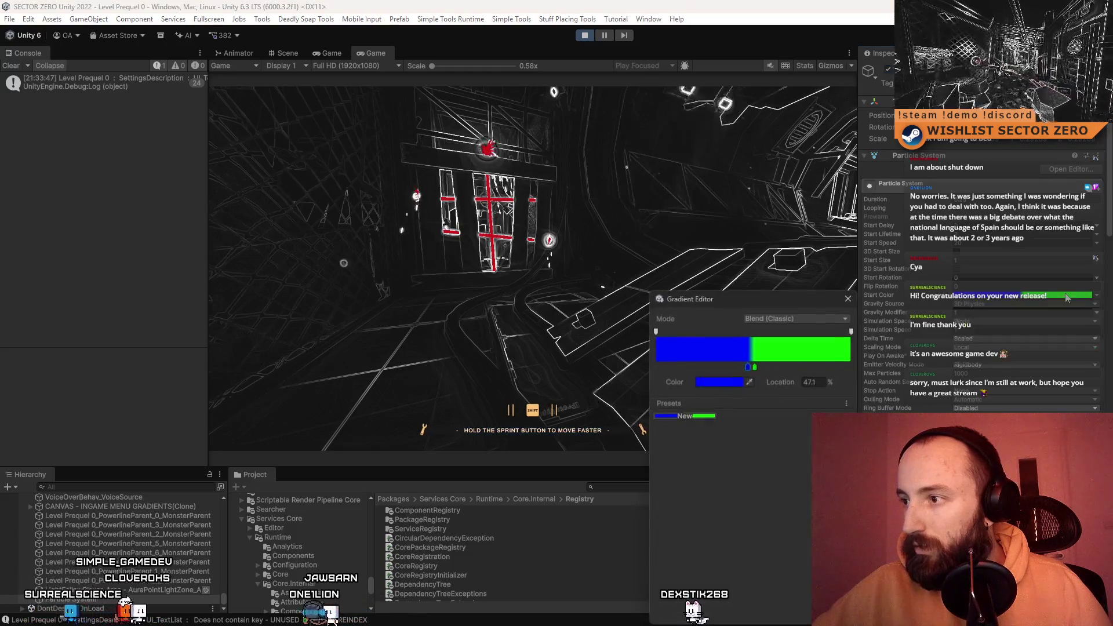
mouse_move(748, 367)
left_mouse_down()
mouse_move(708, 367)
mouse_move(717, 367)
left_mouse_up()
left_click(782, 366)
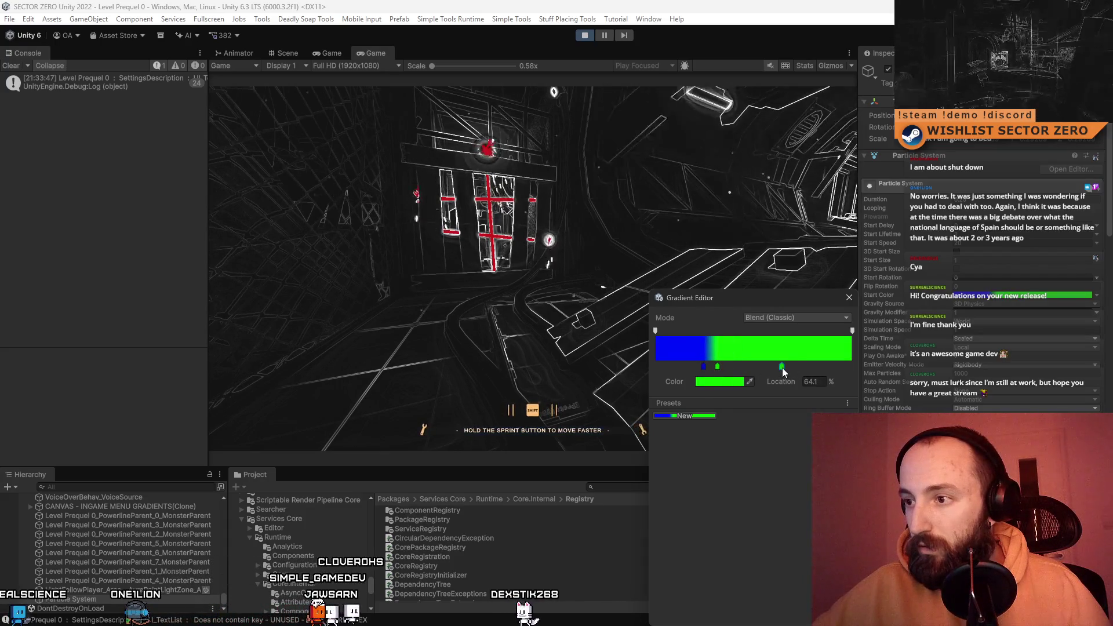
left_click(740, 383)
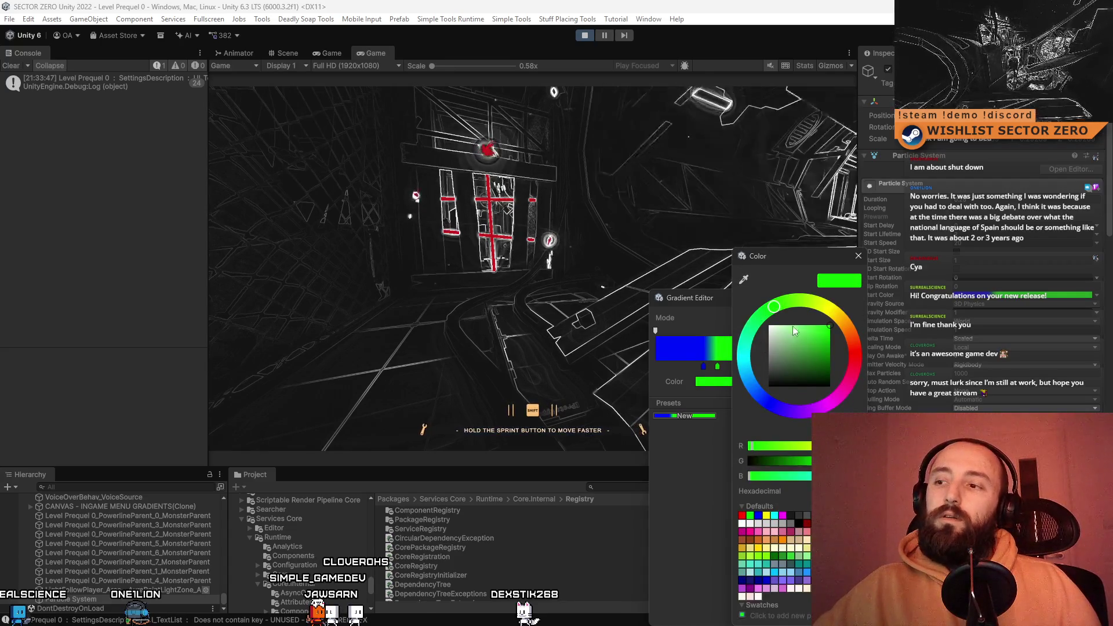
left_click(860, 257)
mouse_move(721, 368)
left_mouse_down()
mouse_move(750, 371)
mouse_move(739, 366)
left_mouse_up()
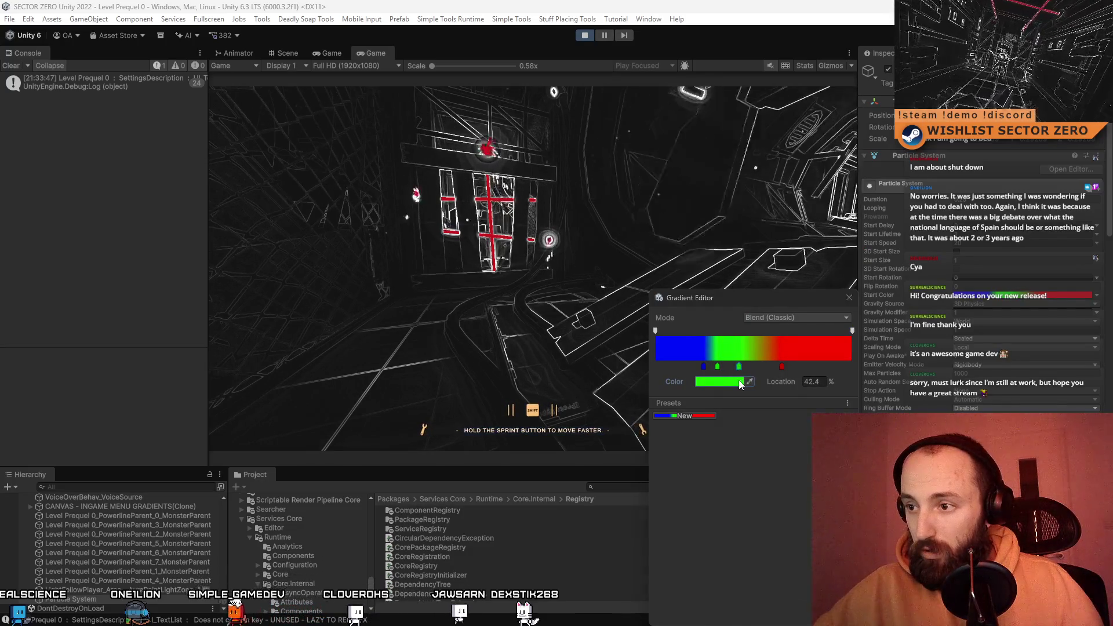
left_click(741, 383)
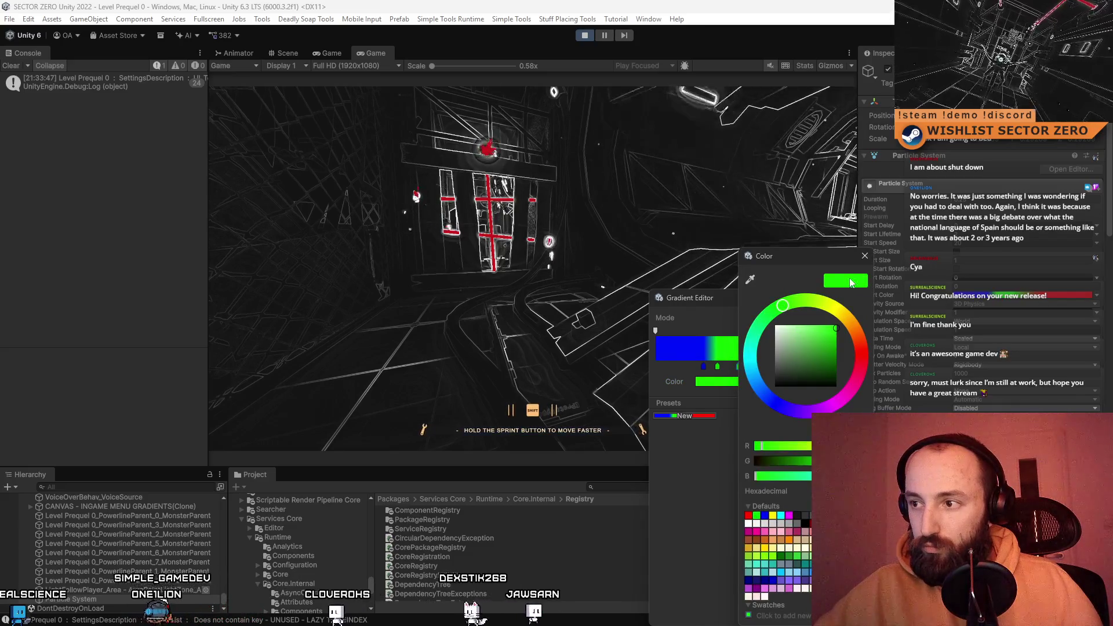
left_click(865, 255)
- Recolour the left blue gradient key red
left_click(703, 366)
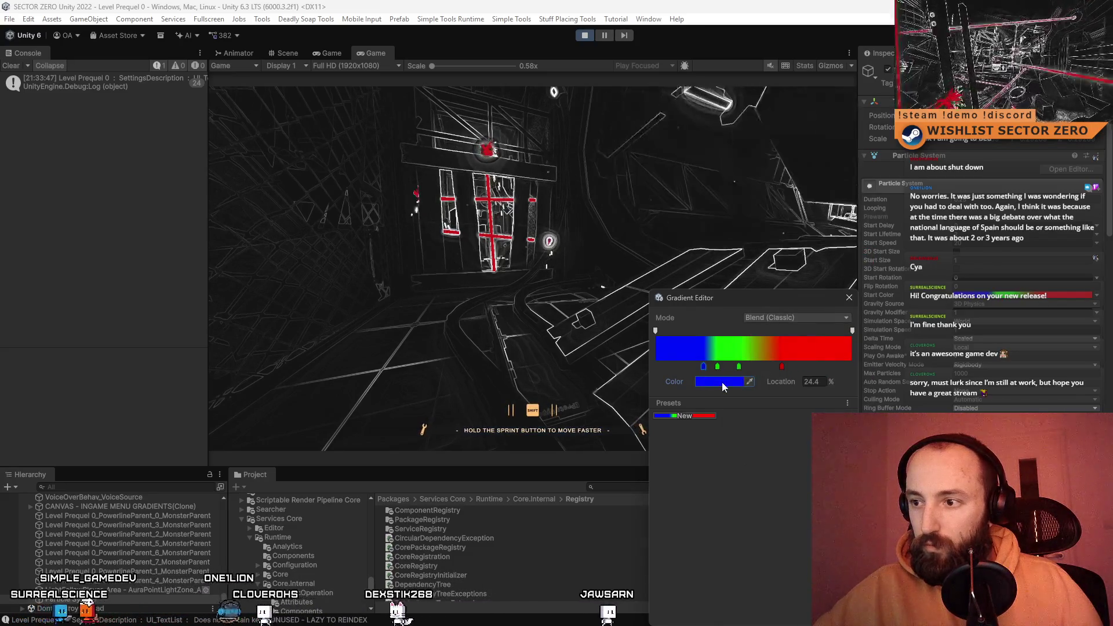
left_click(722, 381)
left_click(844, 352)
left_click(848, 255)
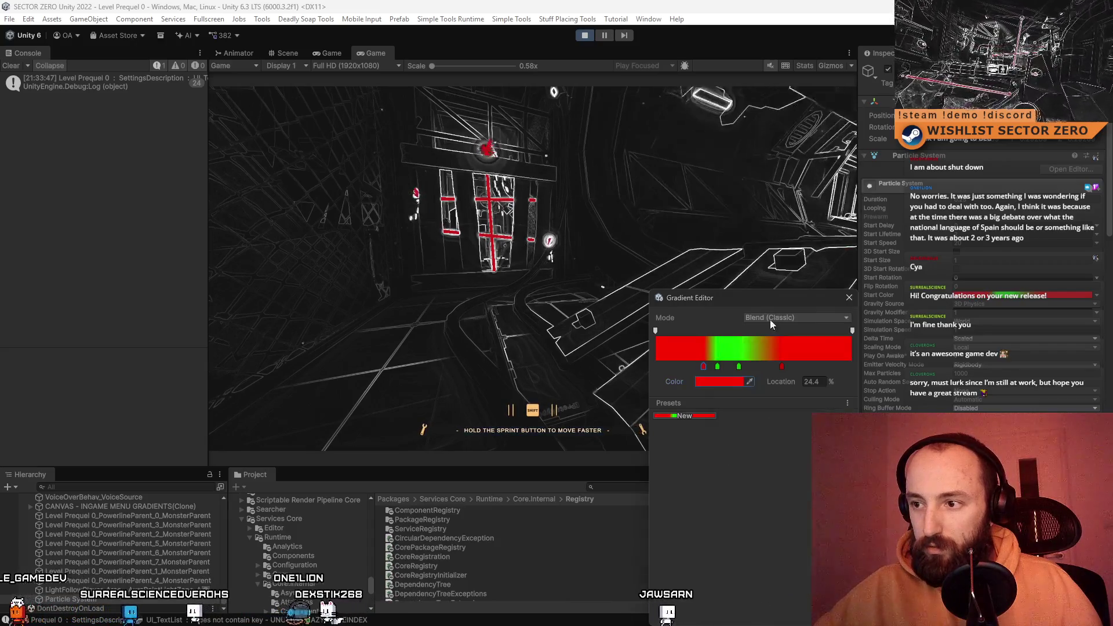
- Slide the red key leftward and recolour gradient keys magenta, purple, blue (34.4%) and cyan
mouse_move(704, 366)
left_mouse_down()
mouse_move(669, 366)
mouse_move(711, 367)
mouse_move(683, 367)
left_mouse_up()
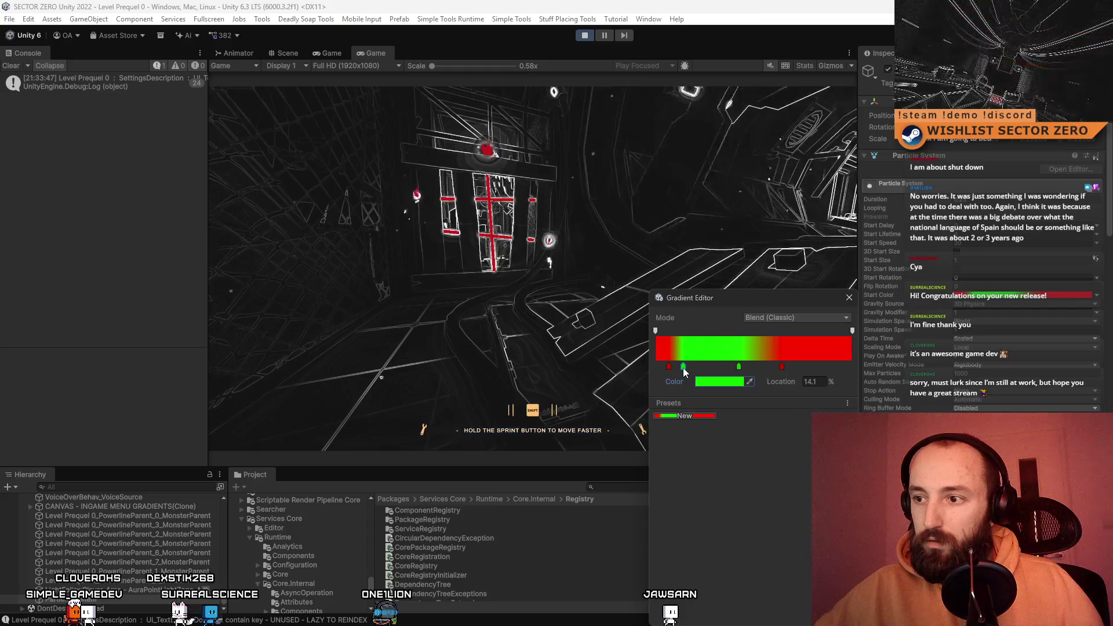
left_click(715, 381)
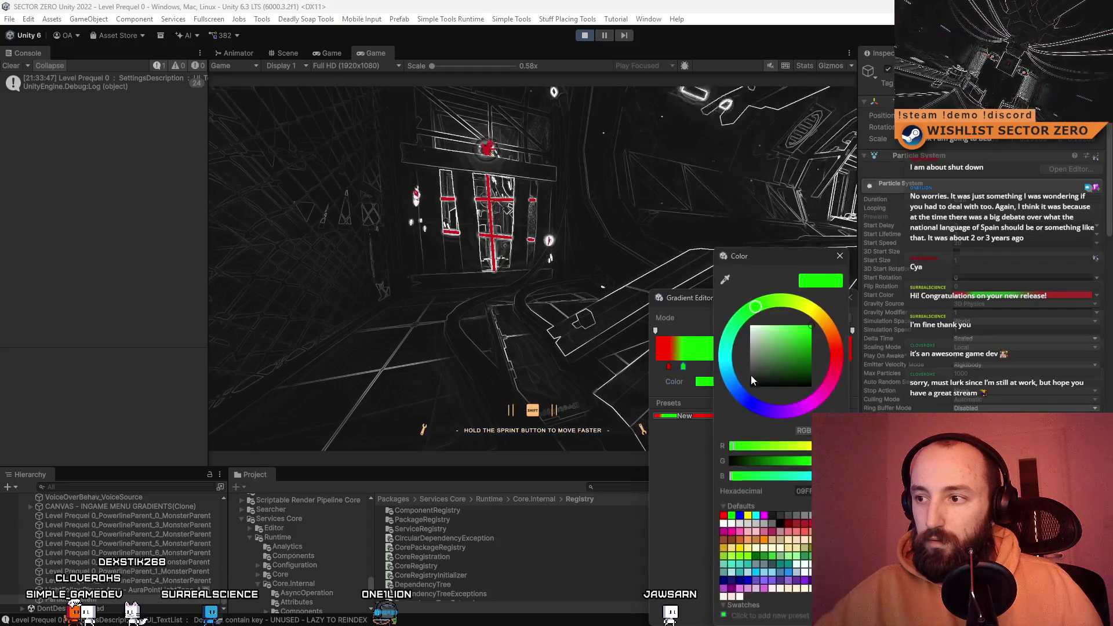
left_click_drag(836, 357, 817, 401)
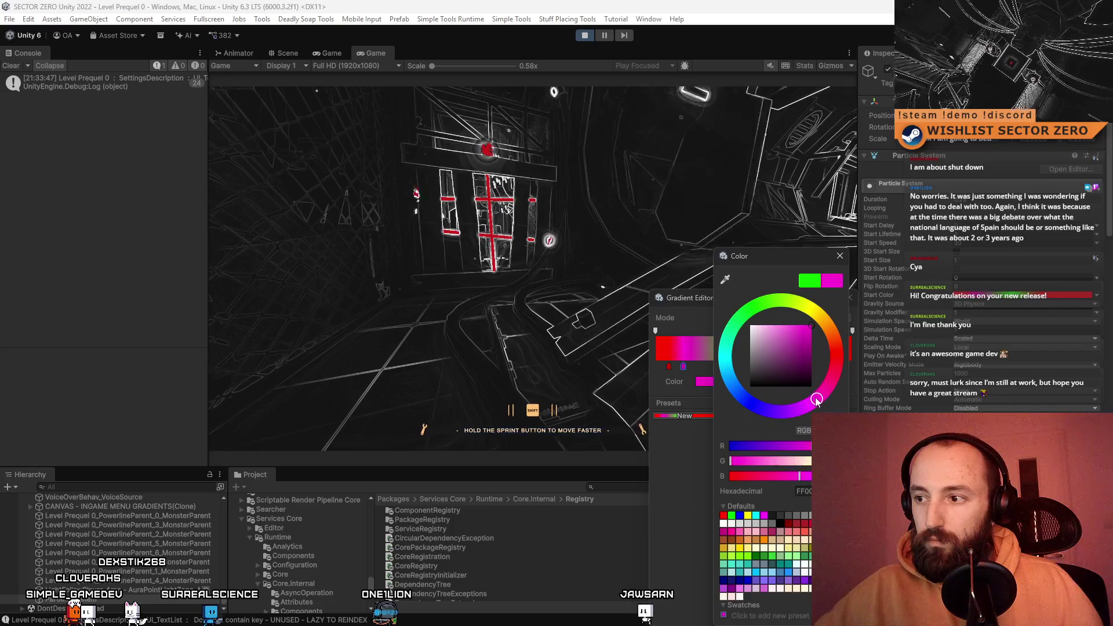
left_click(844, 260)
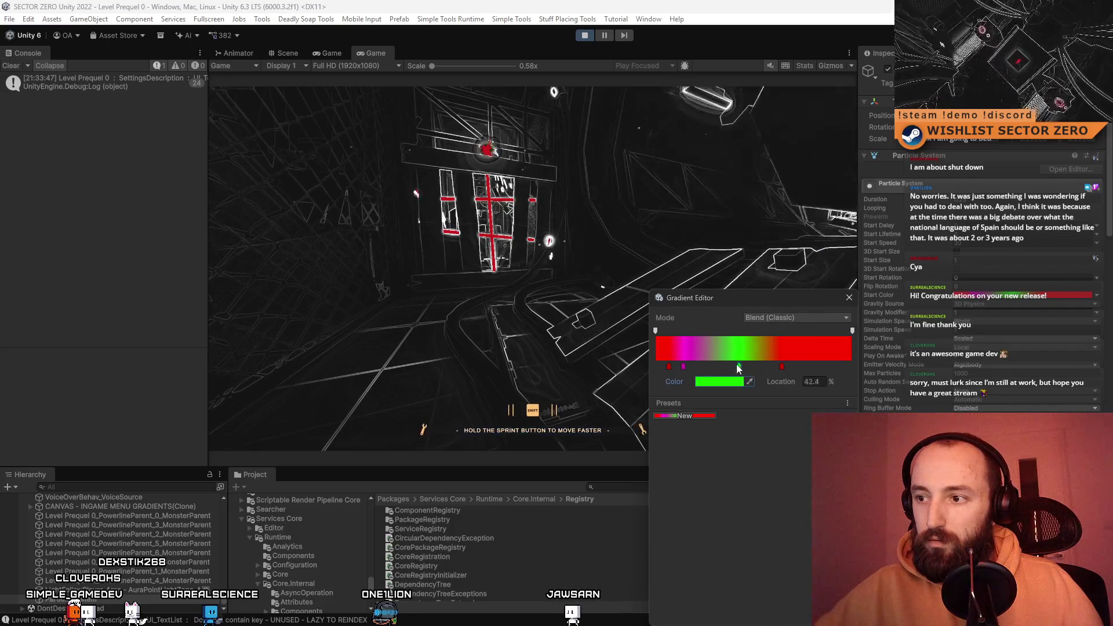
left_click(718, 382)
left_click_drag(813, 388, 787, 416)
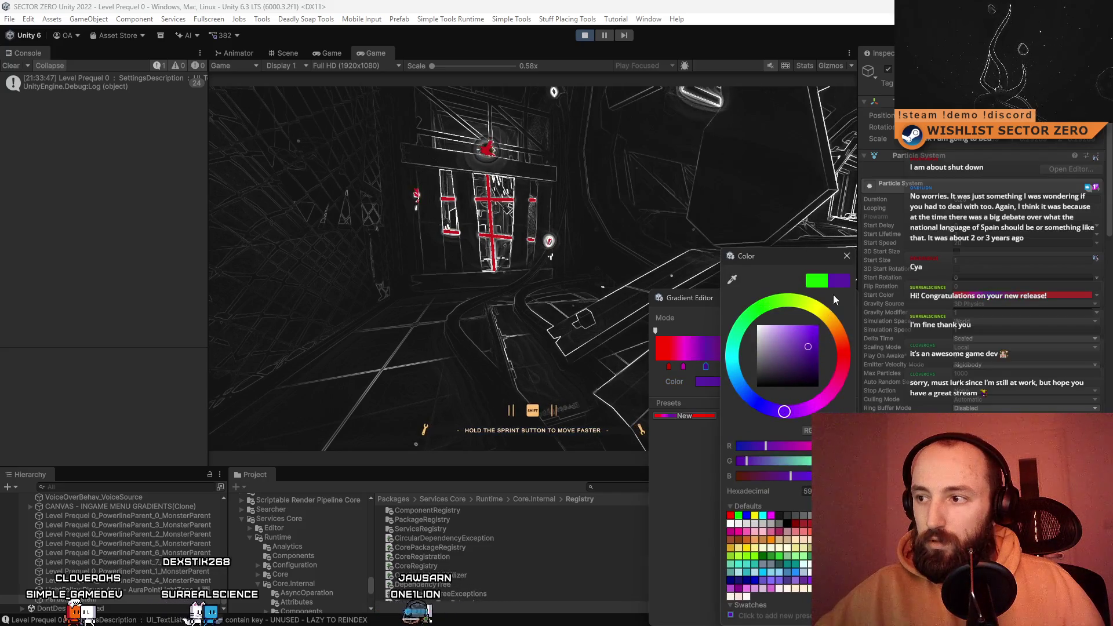
left_click(848, 256)
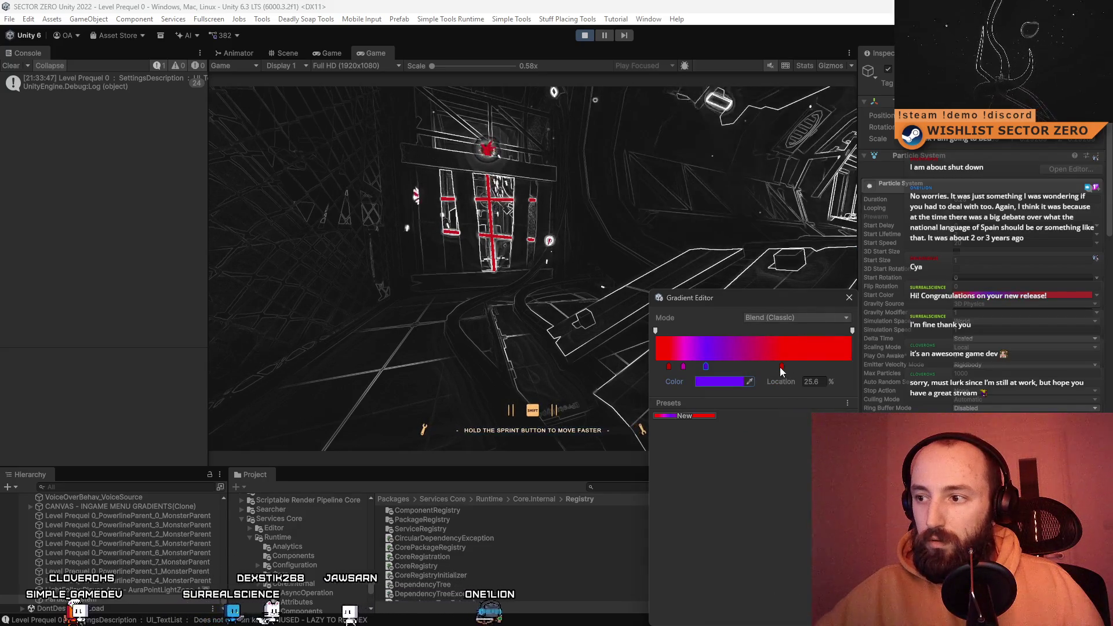
left_click(723, 381)
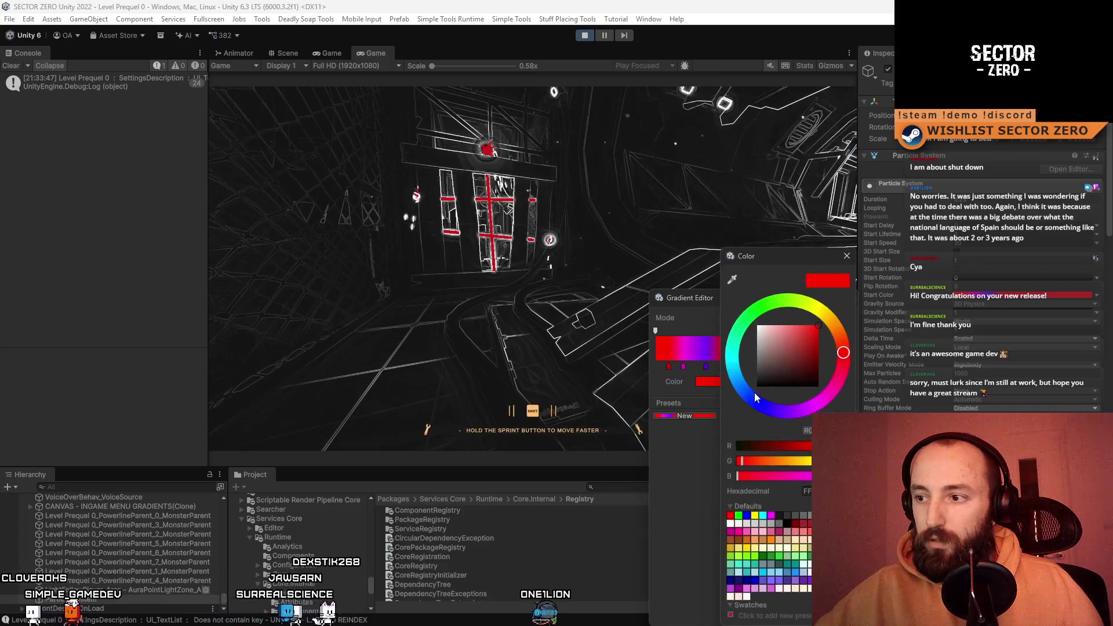
left_click(804, 417)
left_click(738, 338)
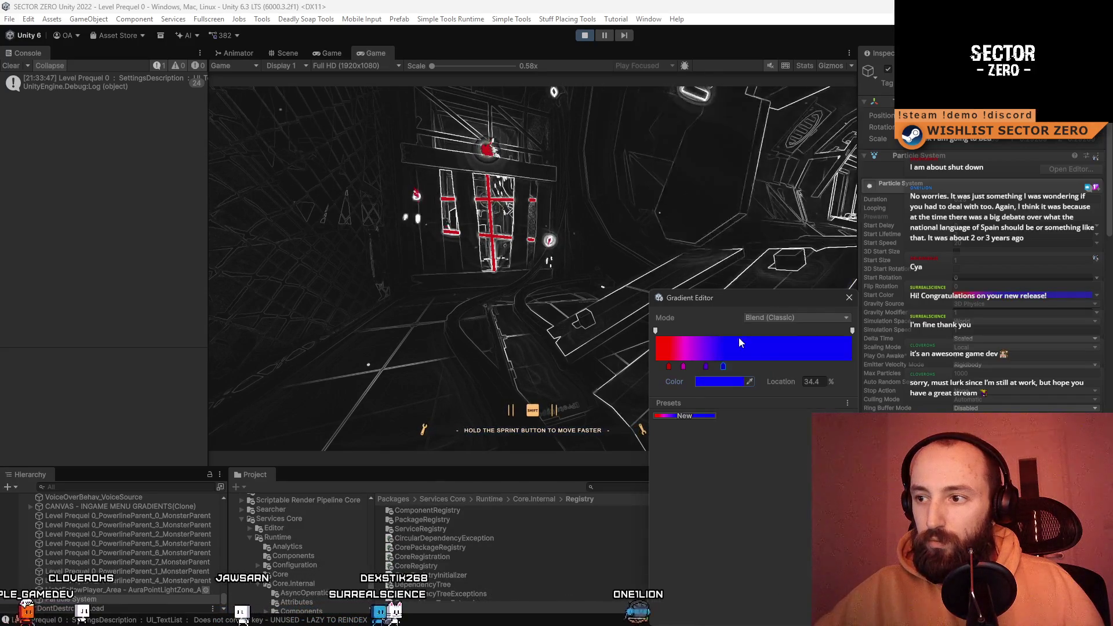
left_click(736, 378)
left_click(749, 361)
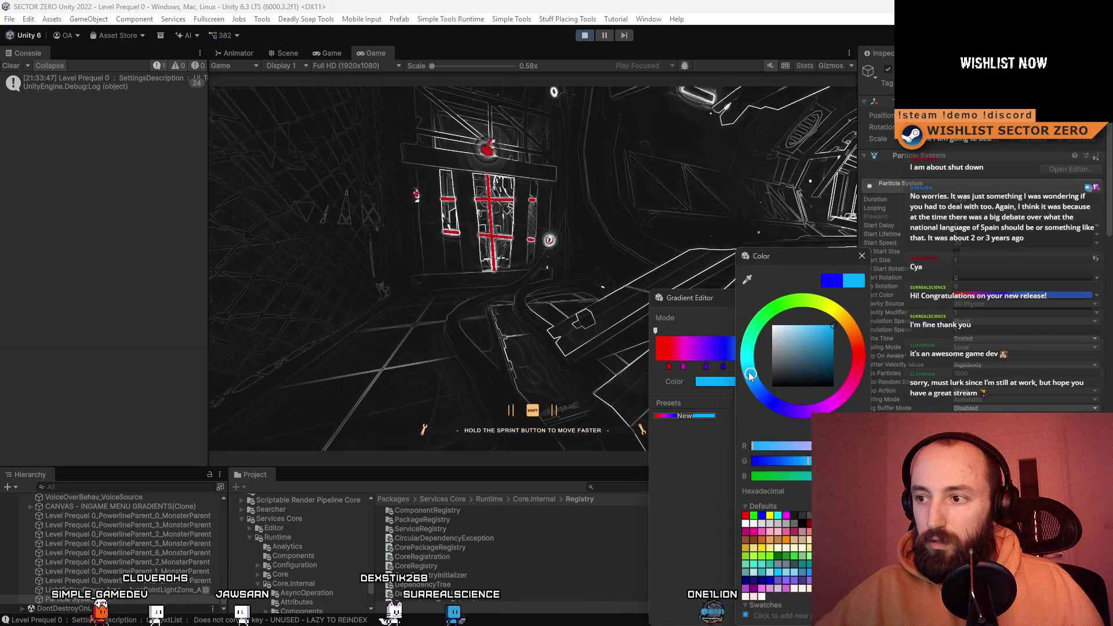
left_click(862, 256)
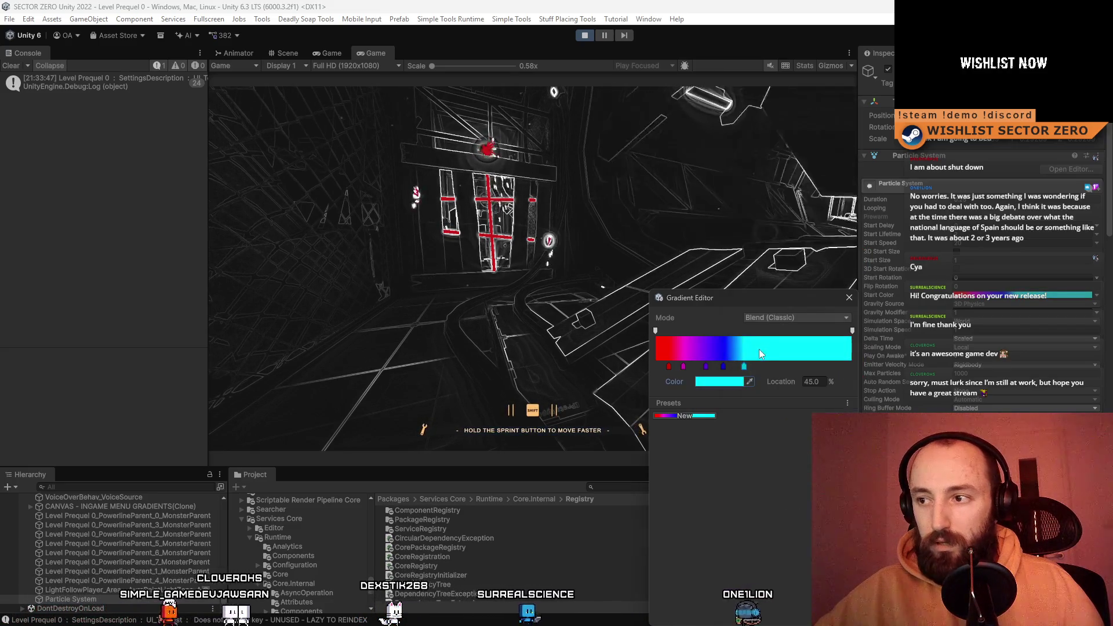
- Recolour further keys green, yellow-green and orange, moving the orange key to about 87%
left_click(734, 381)
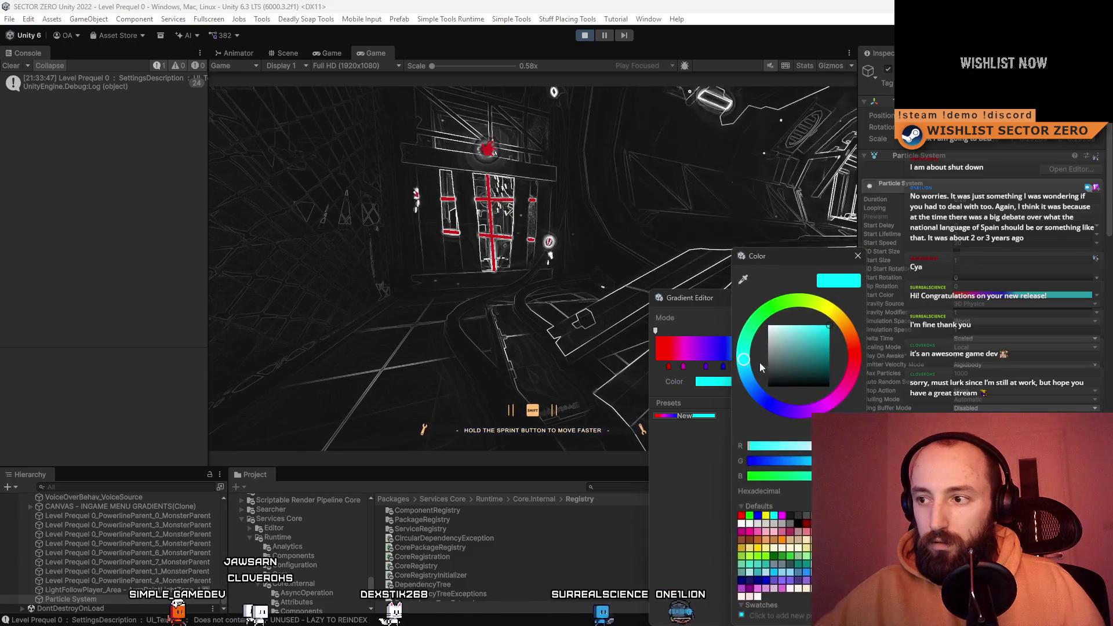
left_click(806, 354)
left_click(864, 255)
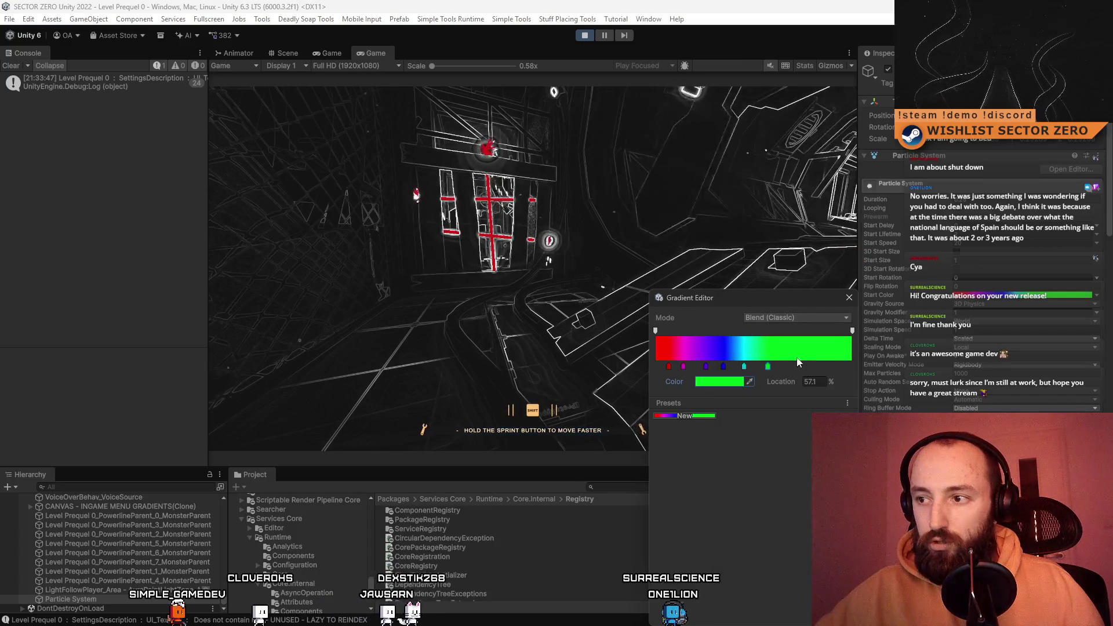
left_click(722, 383)
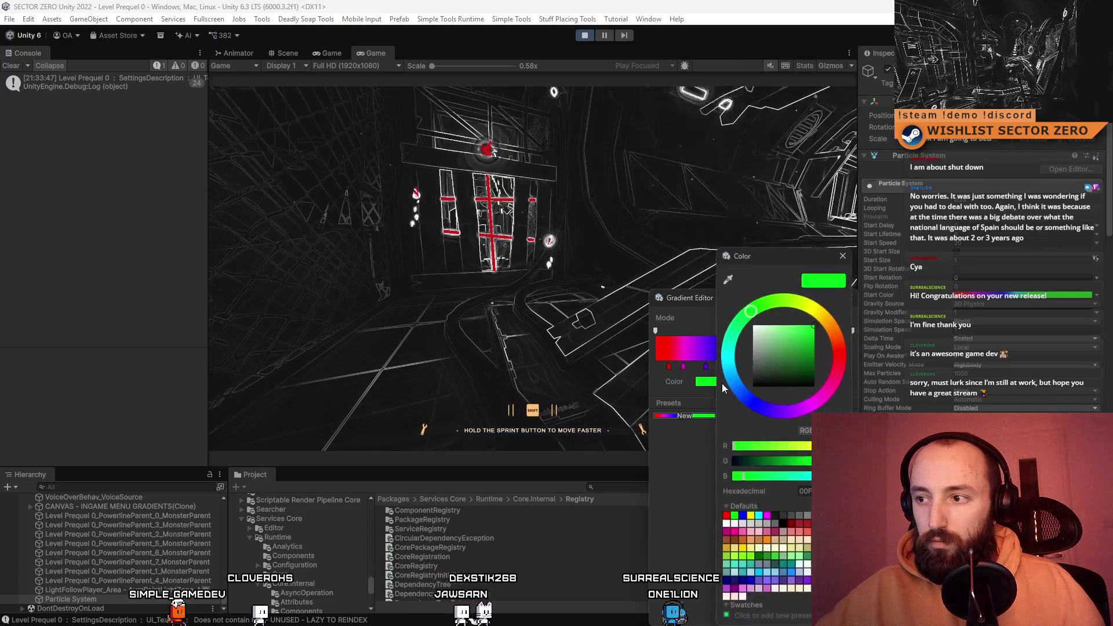
left_click_drag(772, 309, 800, 306)
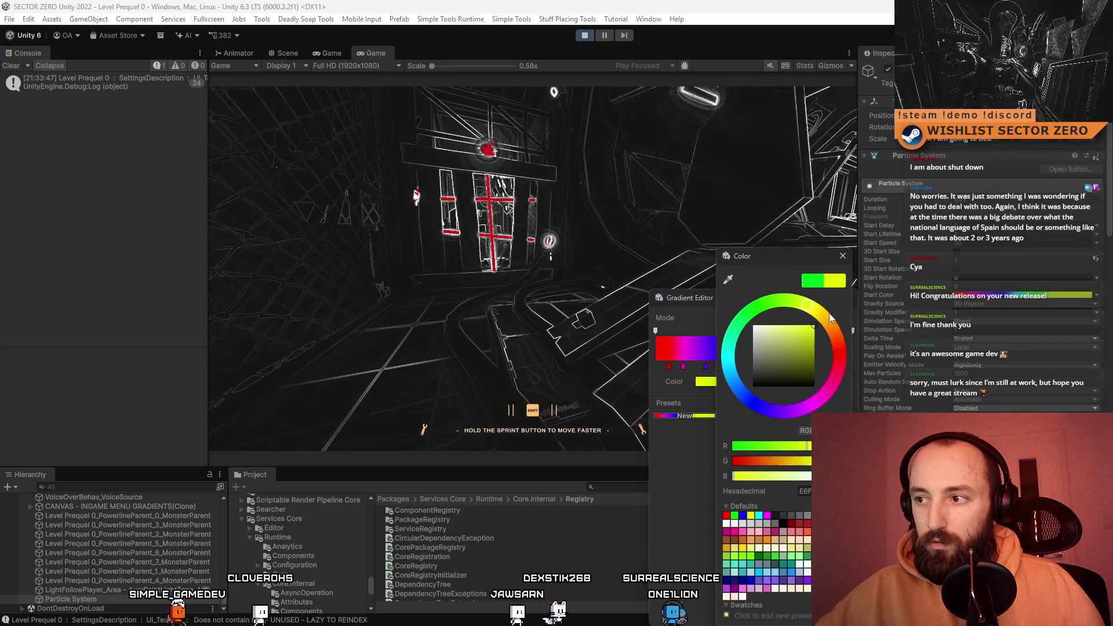
left_click(847, 258)
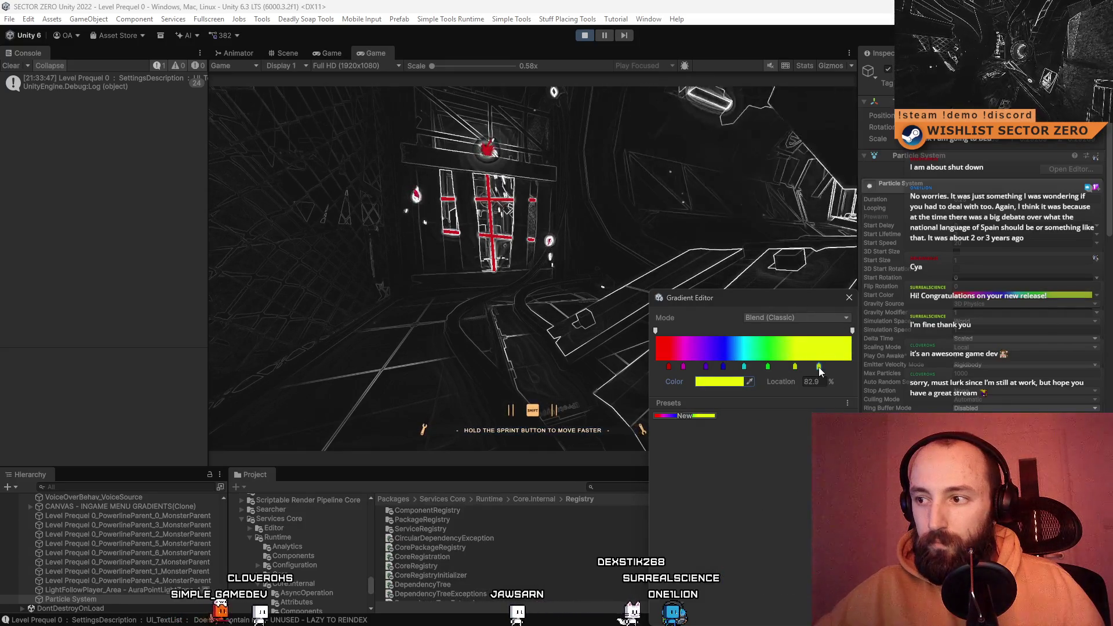
left_click(731, 382)
left_click_drag(847, 342, 849, 328)
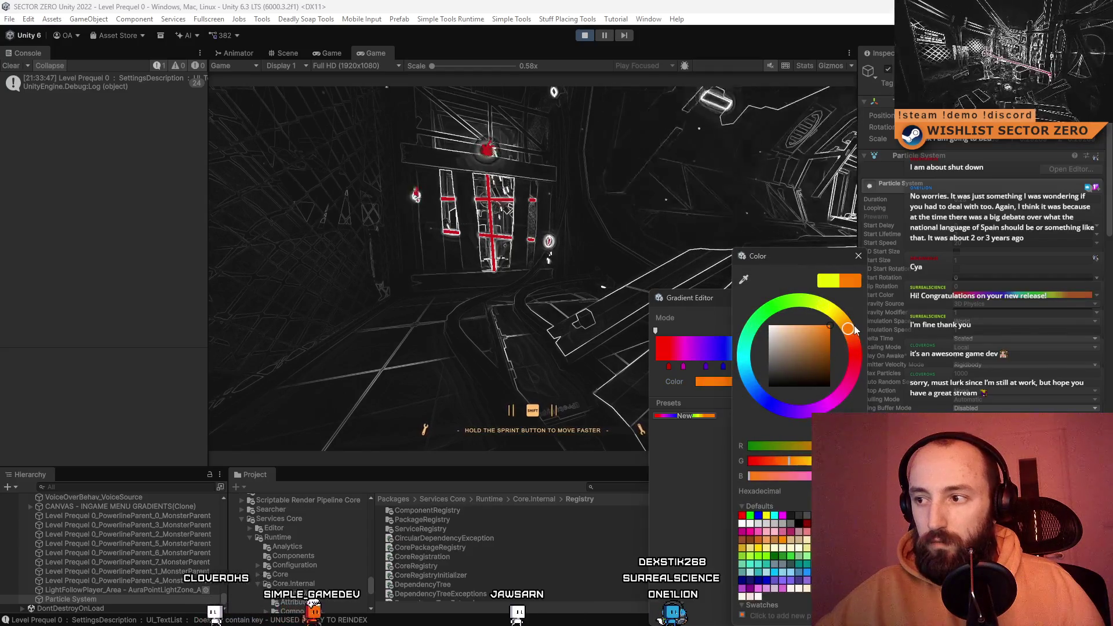
left_click(859, 257)
left_click_drag(820, 366, 687, 368)
left_click(745, 366)
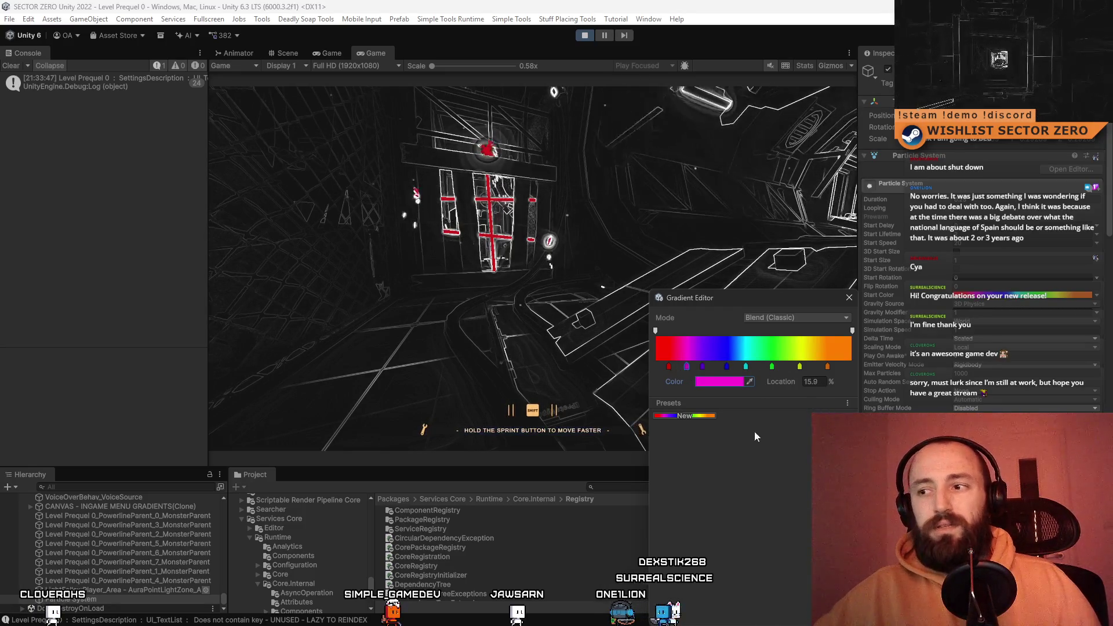
left_click(850, 298)
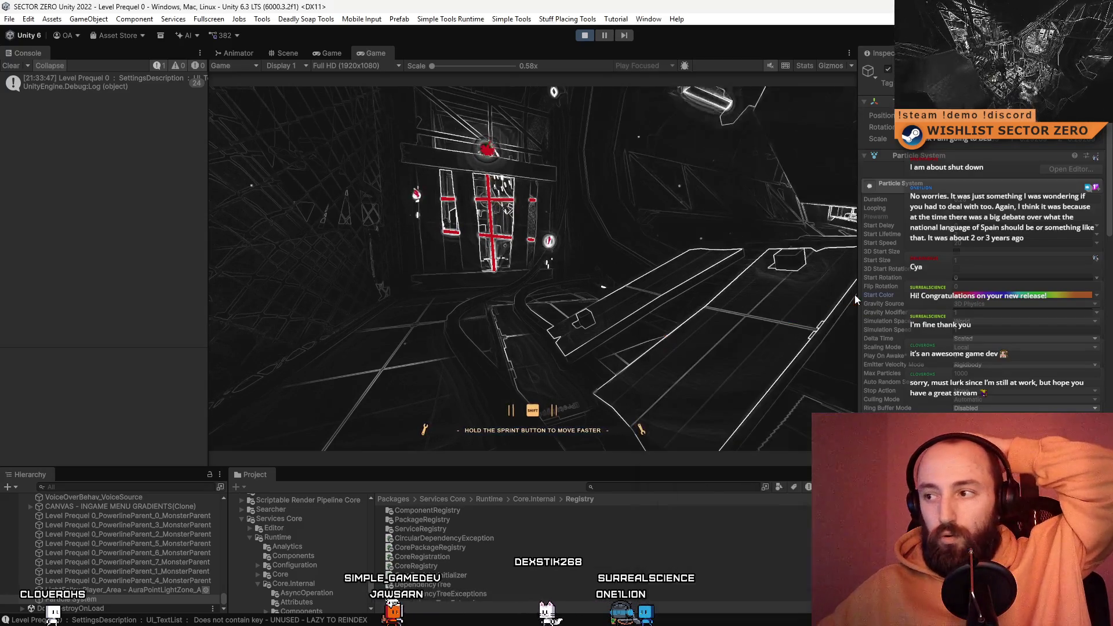
double_click(888, 70)
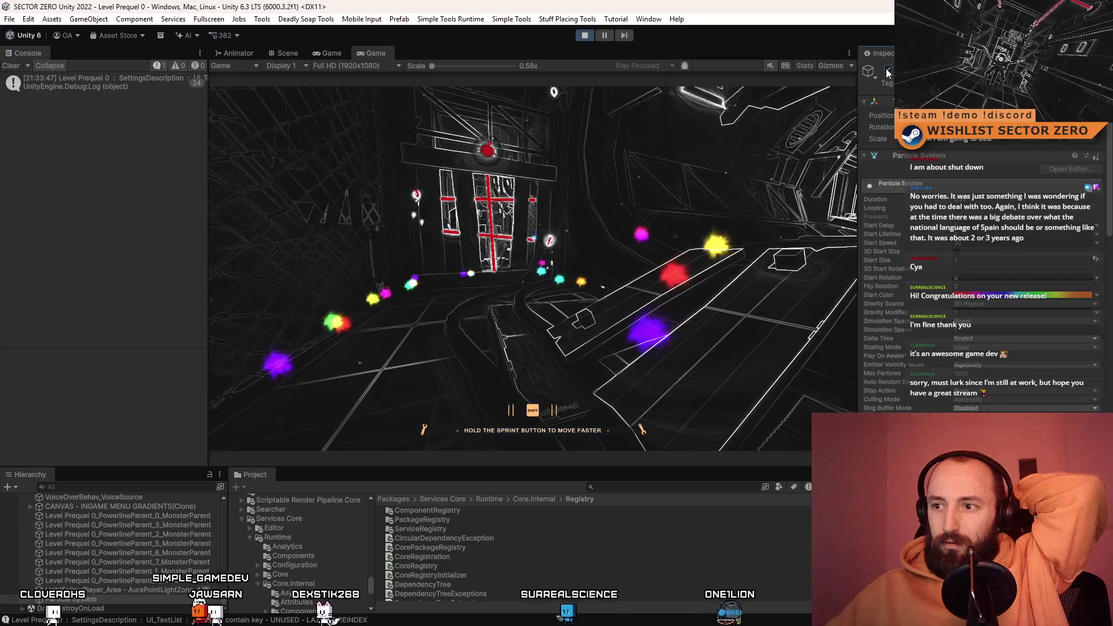
scroll(1111, 157, "down", 3)
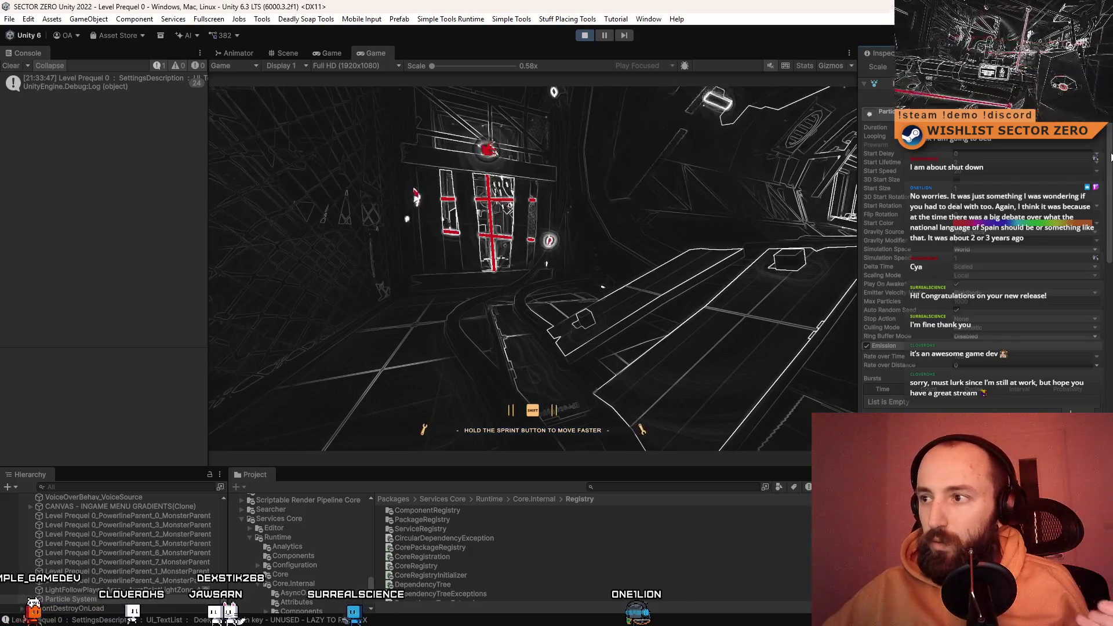
left_click(1007, 189)
type("0.5")
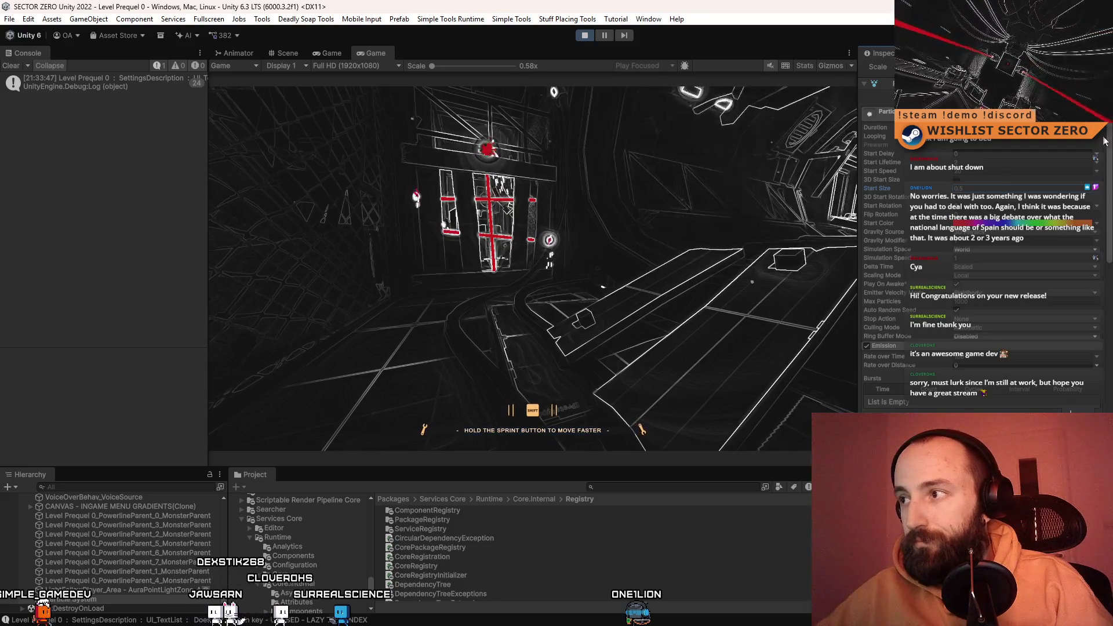
scroll(1111, 137, "up", 3)
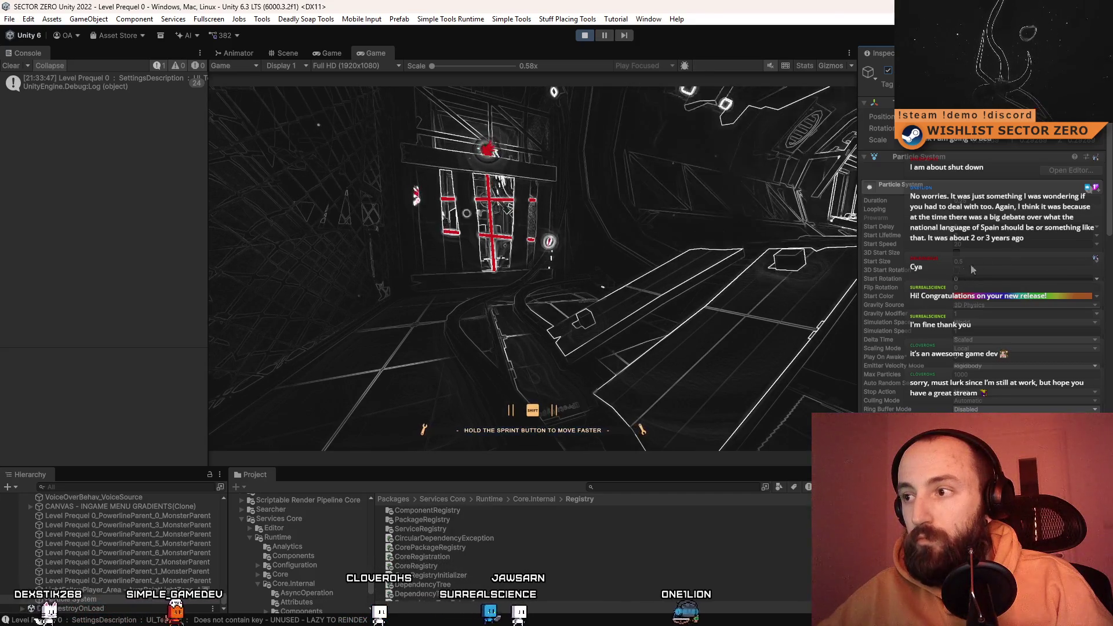
scroll(1107, 218, "down", 1)
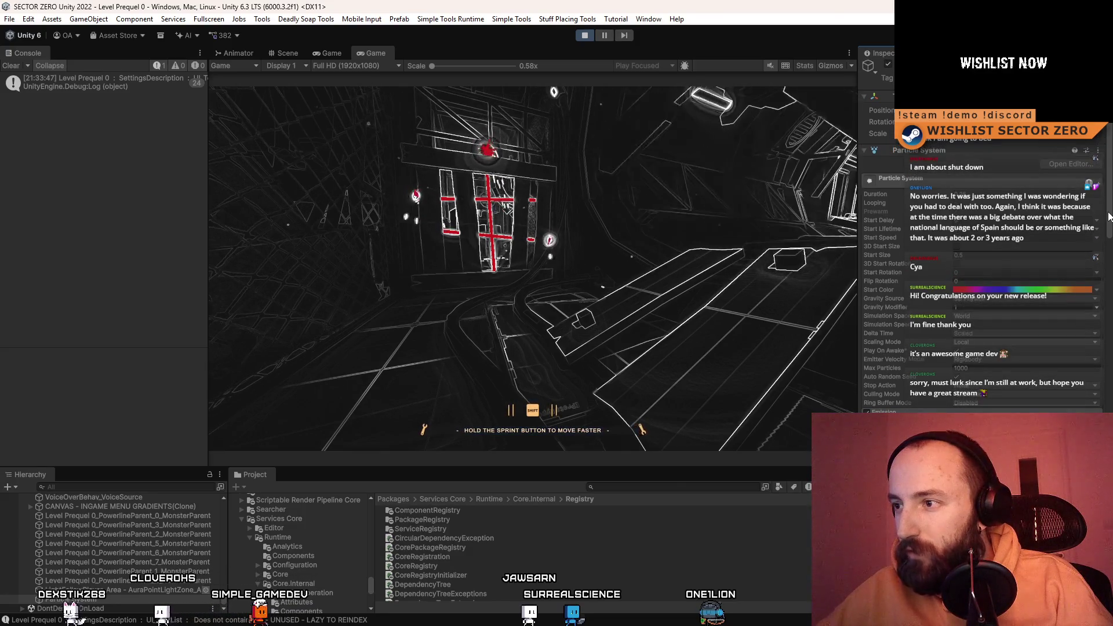
scroll(1109, 216, "up", 1)
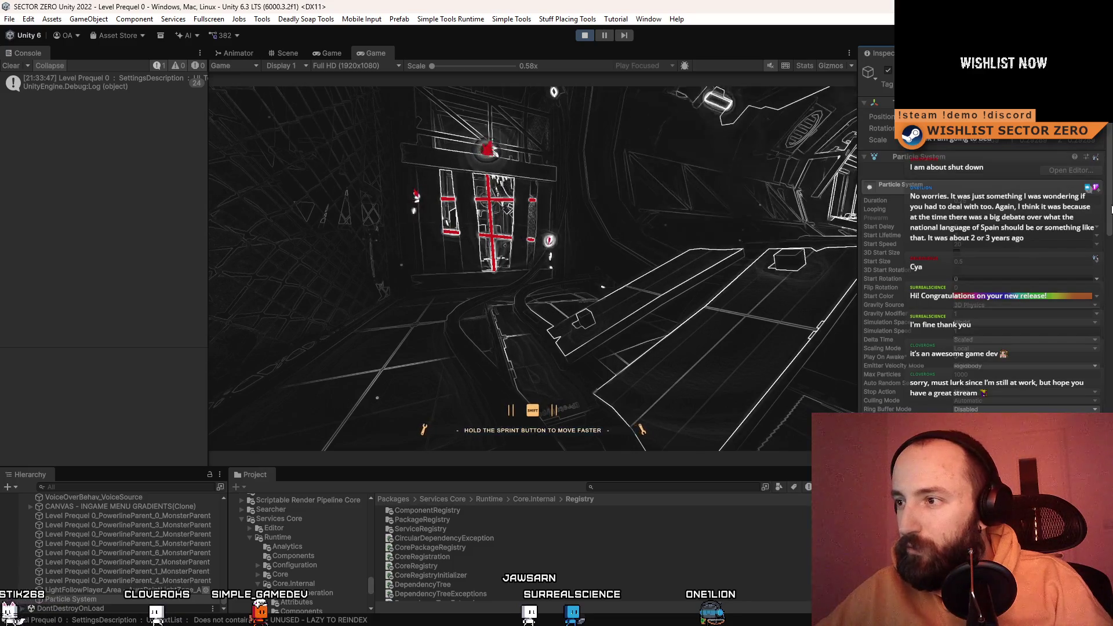
left_click(1095, 280)
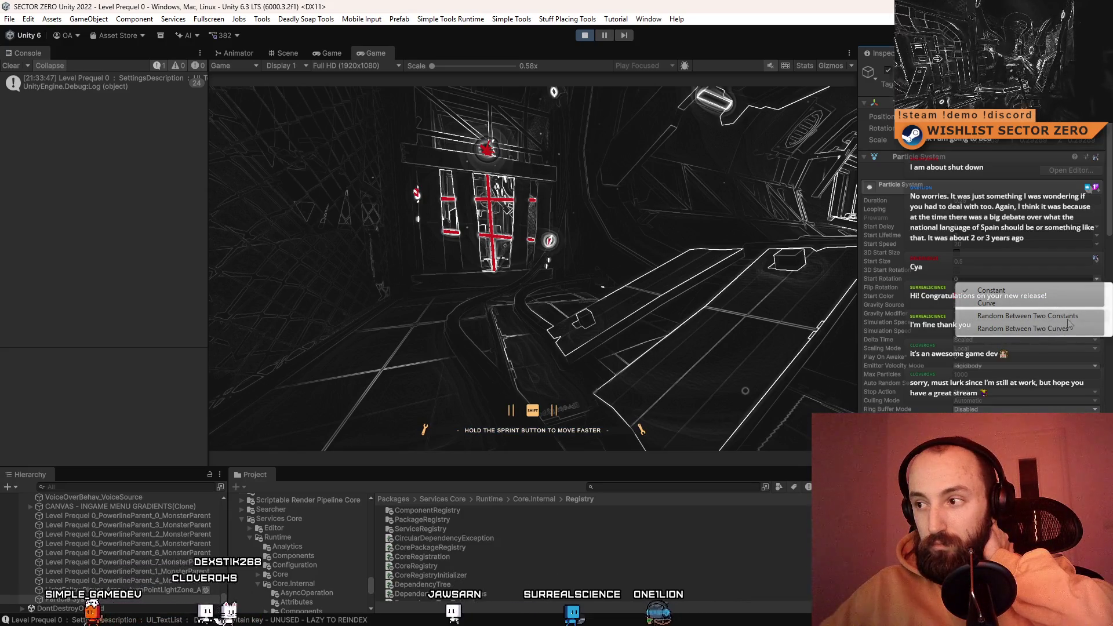
- Set Start Rotation to Random Between Two Constants with max 360, then replay the particles
left_click(1074, 316)
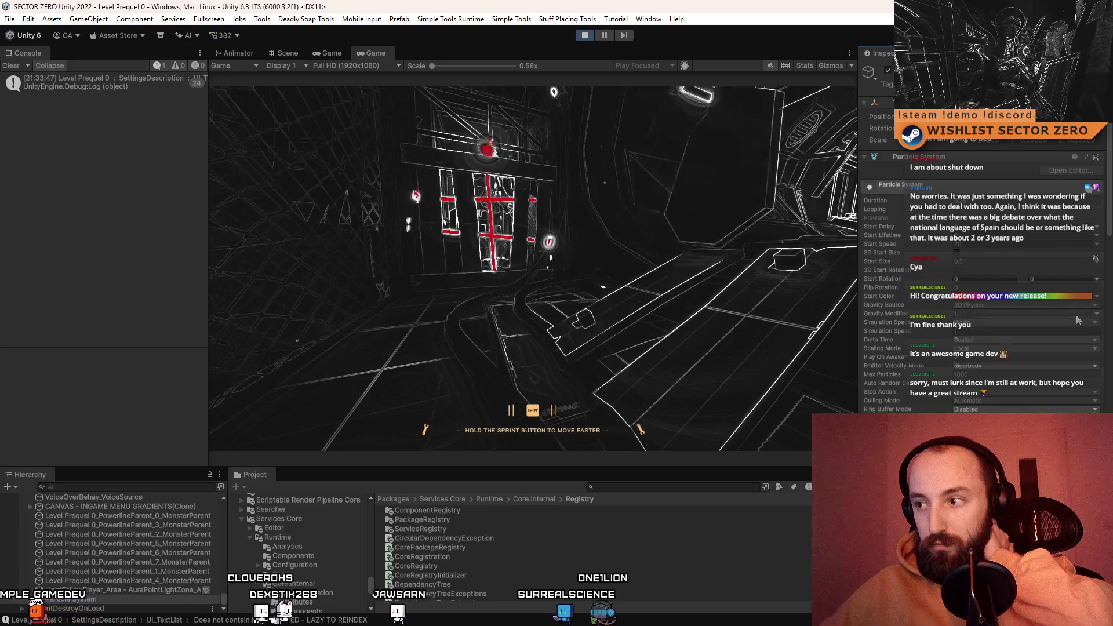
left_click(1065, 279)
type("360")
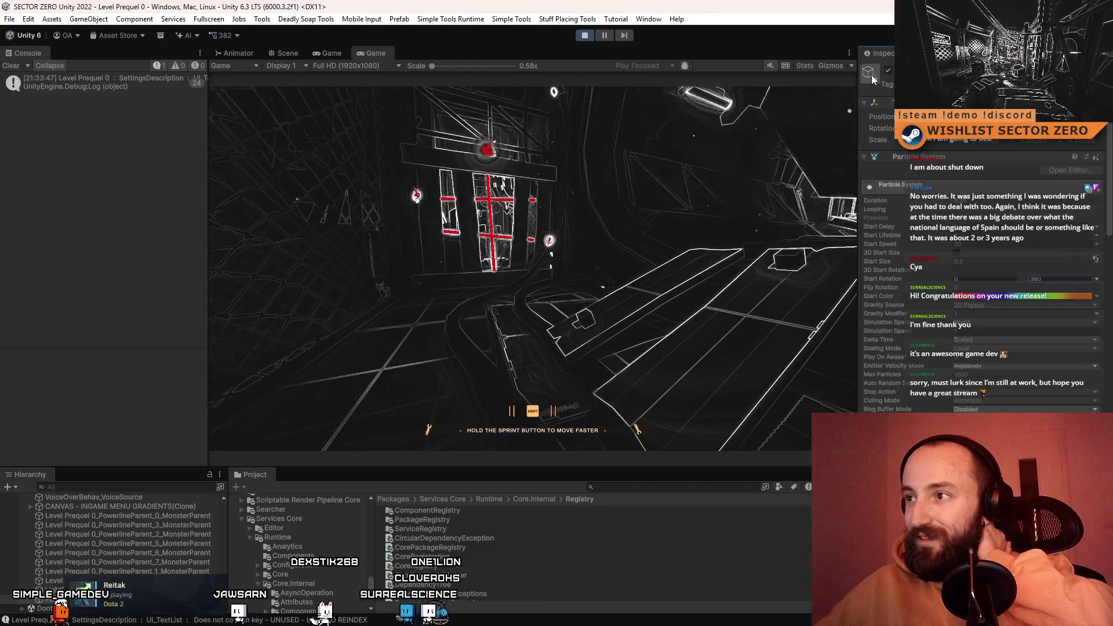
double_click(889, 70)
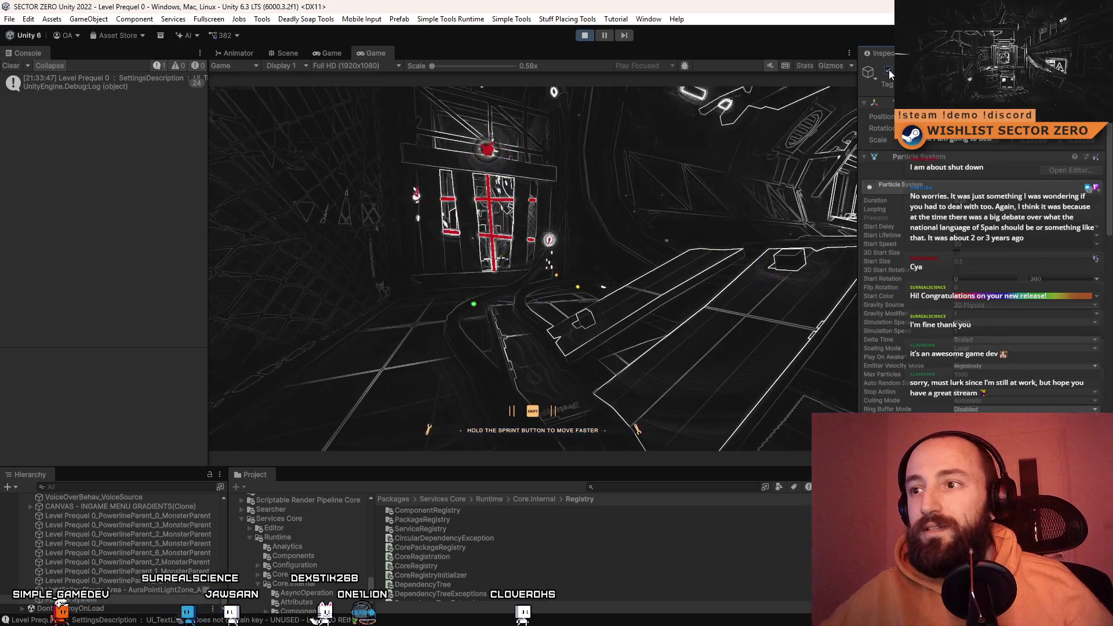
left_click_drag(1109, 156, 1110, 221)
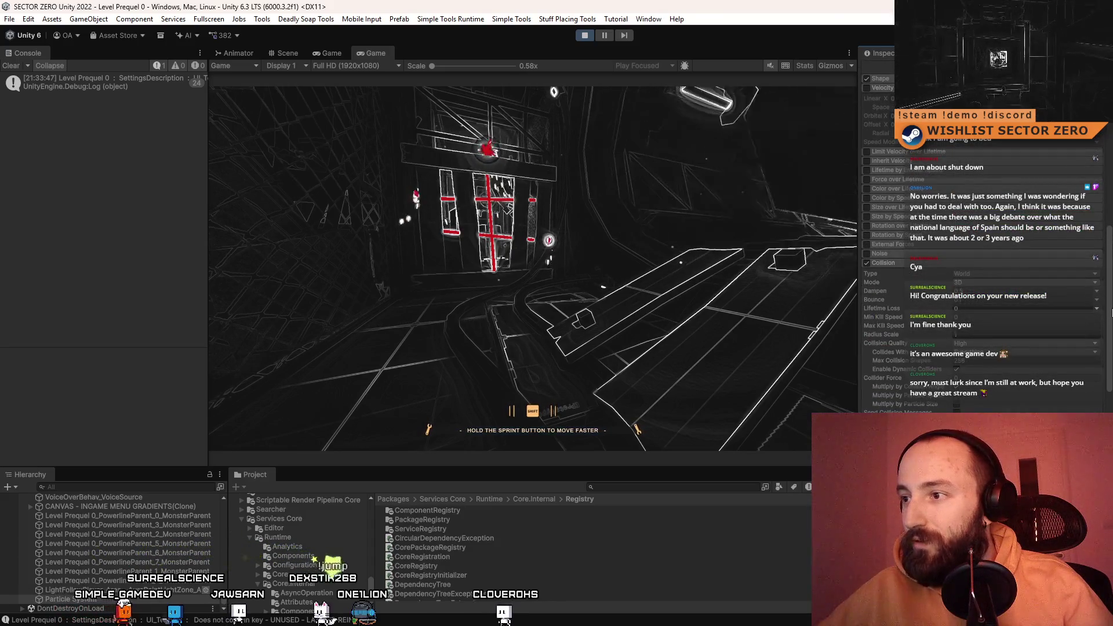
scroll(983, 261, "down", 8)
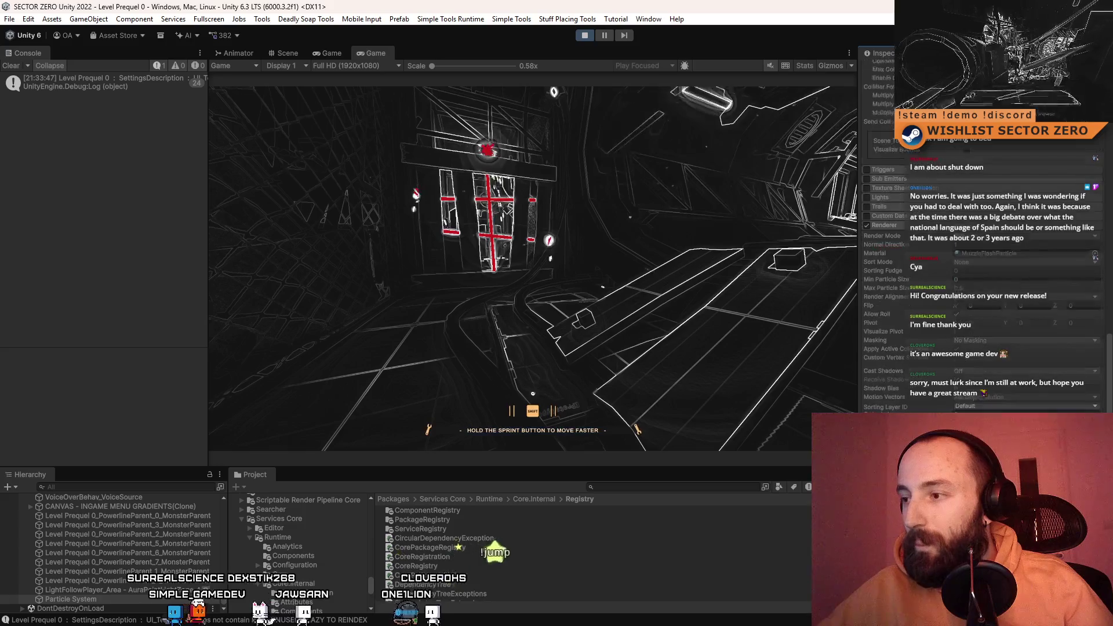
scroll(1103, 330, "up", 8)
left_click_drag(1103, 331, 1108, 178)
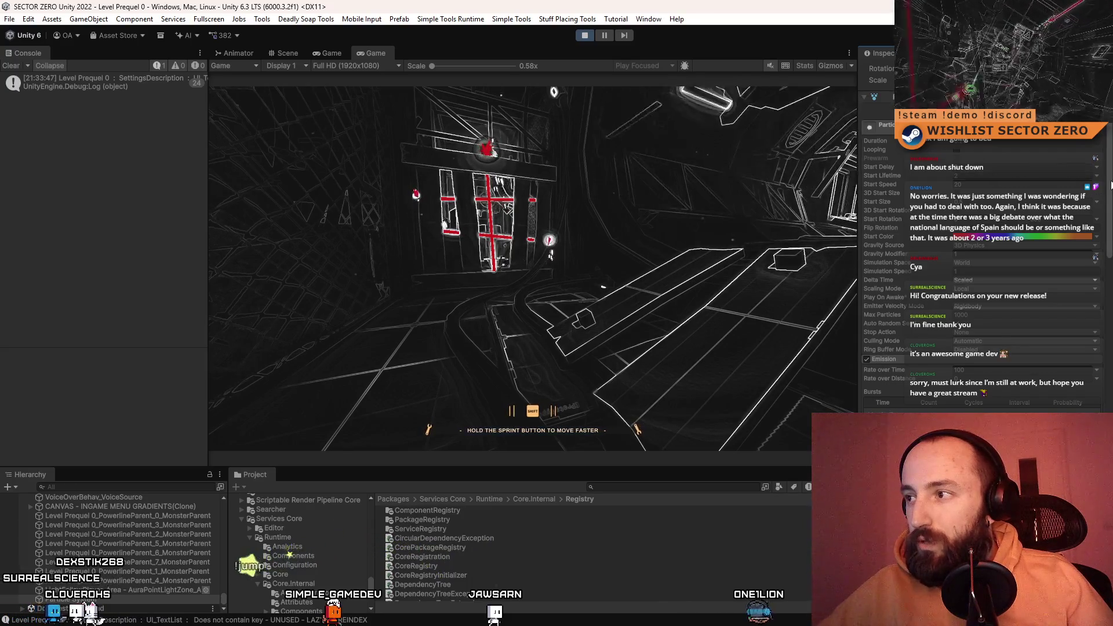
scroll(1108, 185, "down", 2)
scroll(1107, 184, "down", 1)
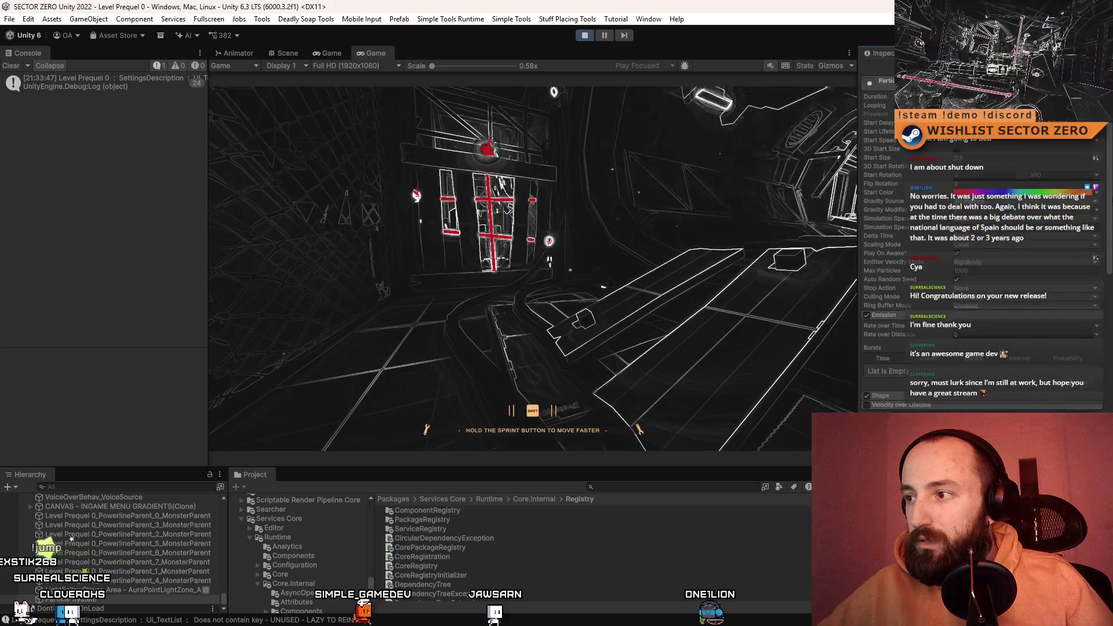
left_click(989, 326)
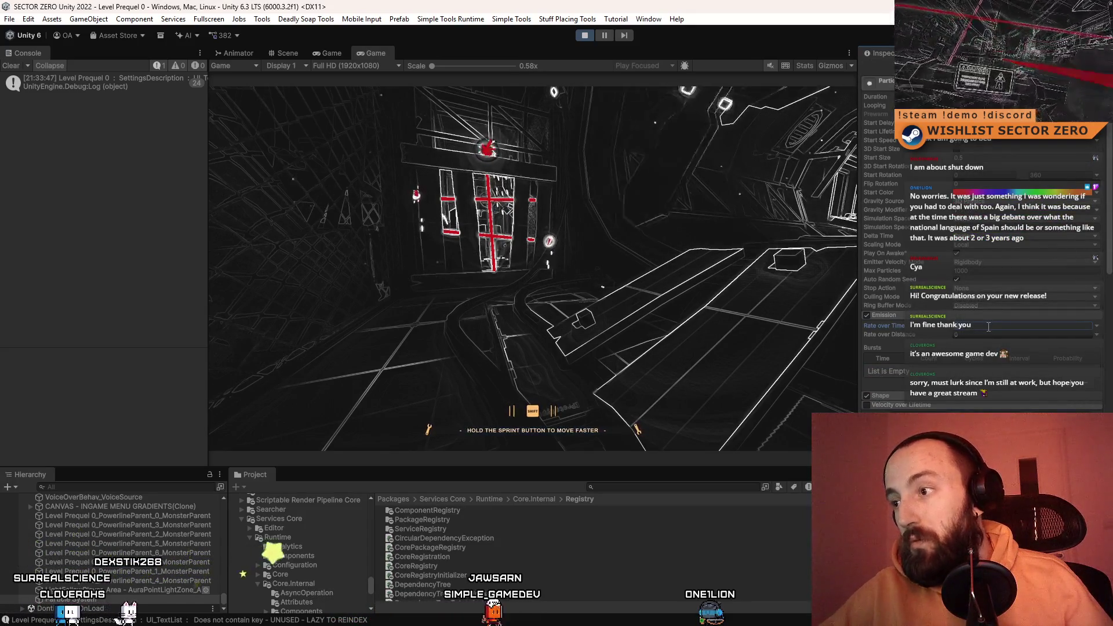
scroll(989, 326, "up", 5)
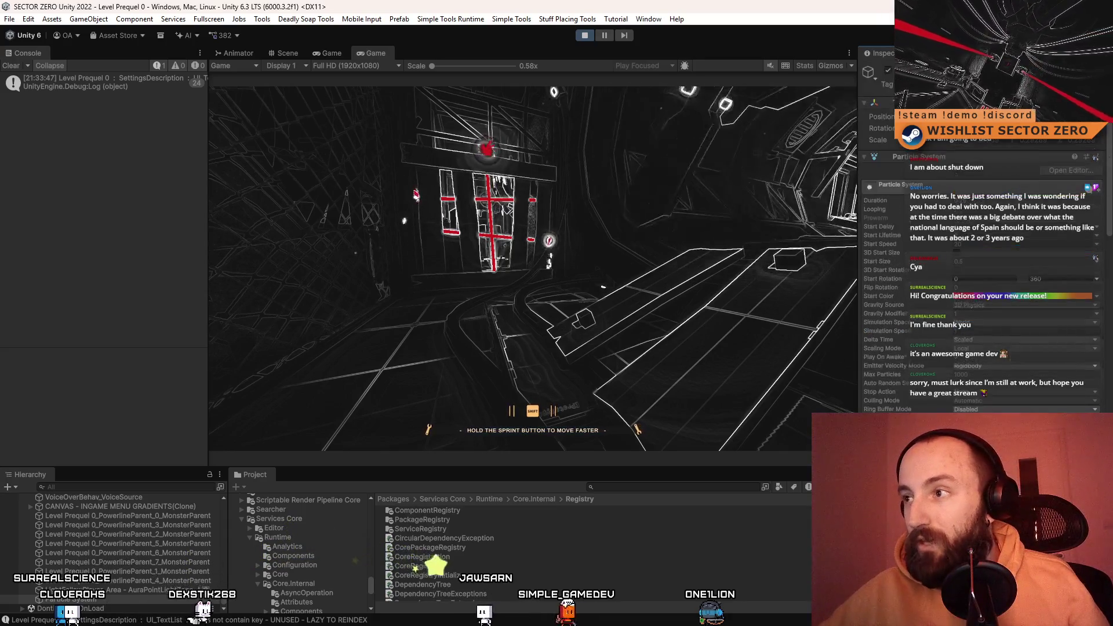
left_click(888, 70)
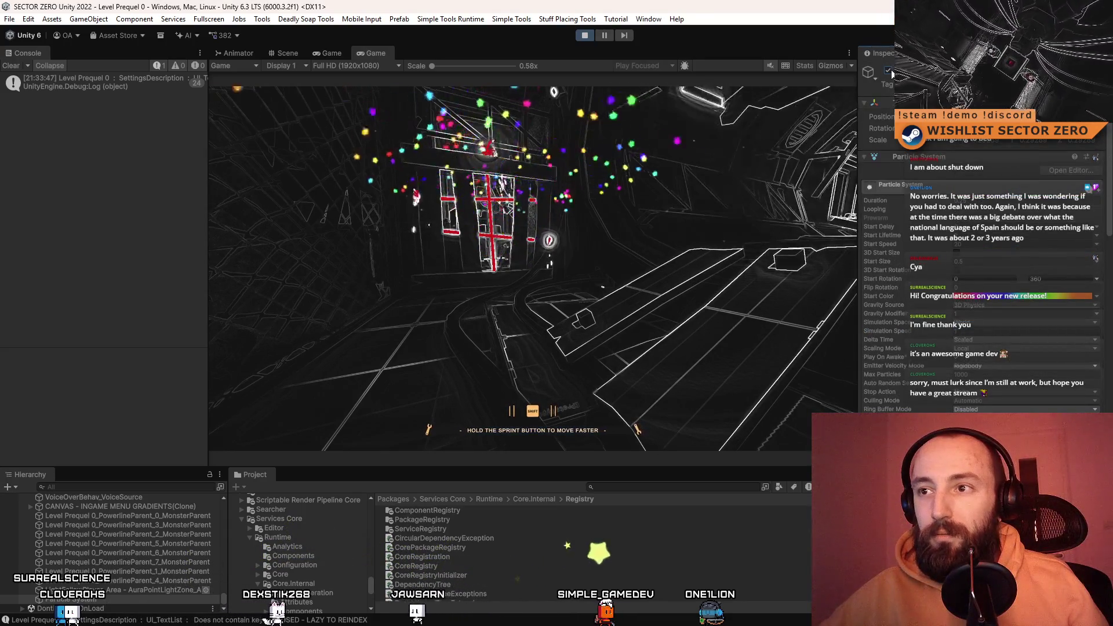
- Toggle the Particle System object off and on repeatedly to replay the confetti, ending active
left_click(892, 69)
left_click(892, 71)
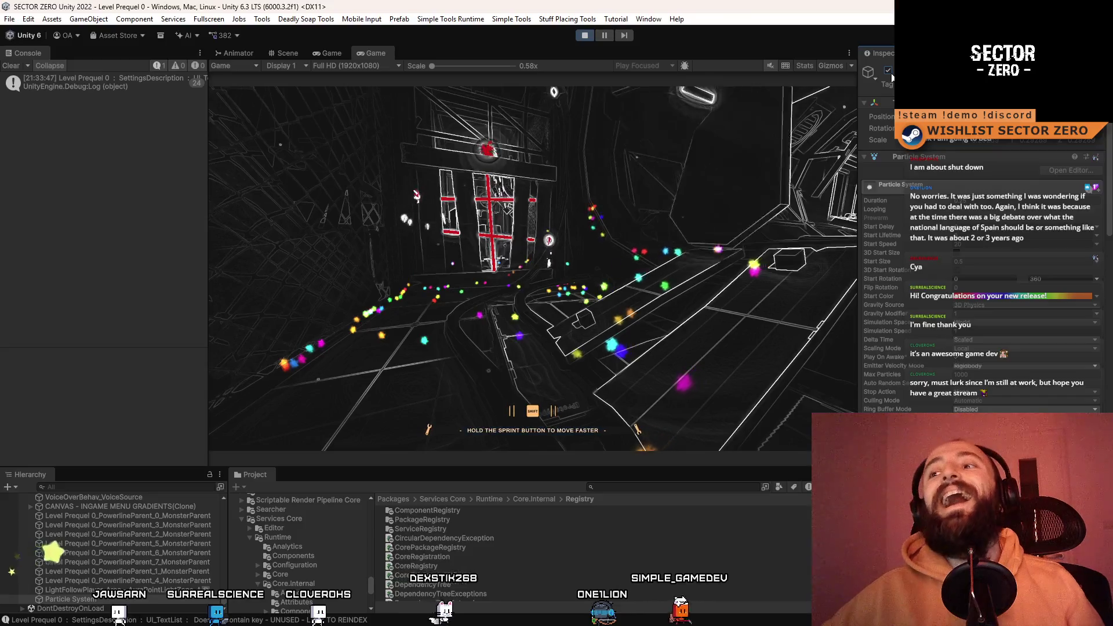
left_click(893, 77)
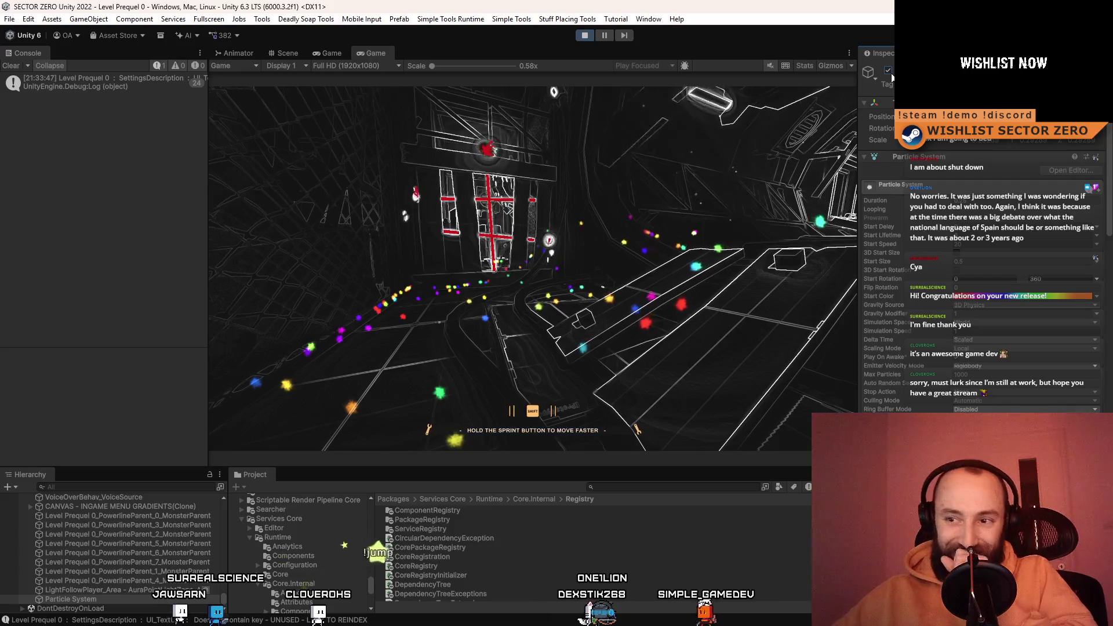
left_click(892, 77)
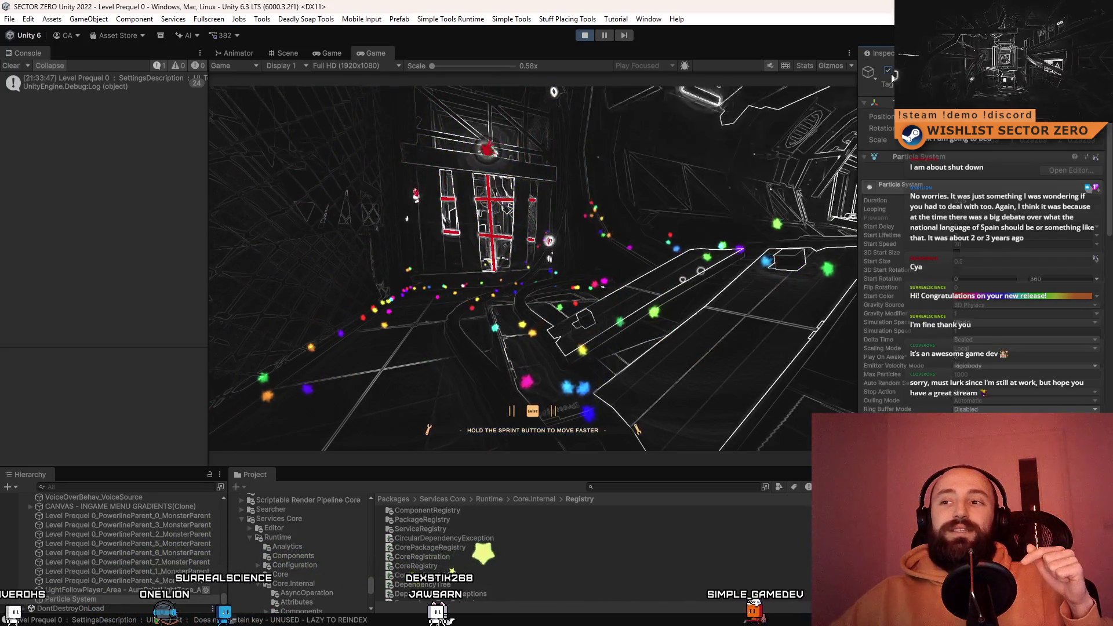
left_click(890, 73)
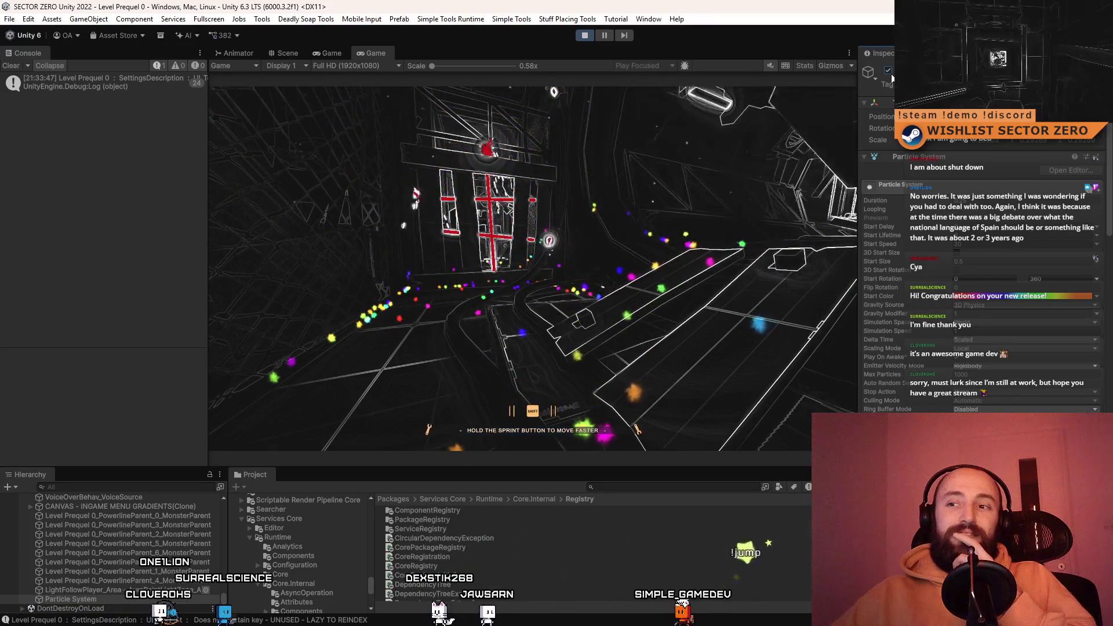
left_click(890, 74)
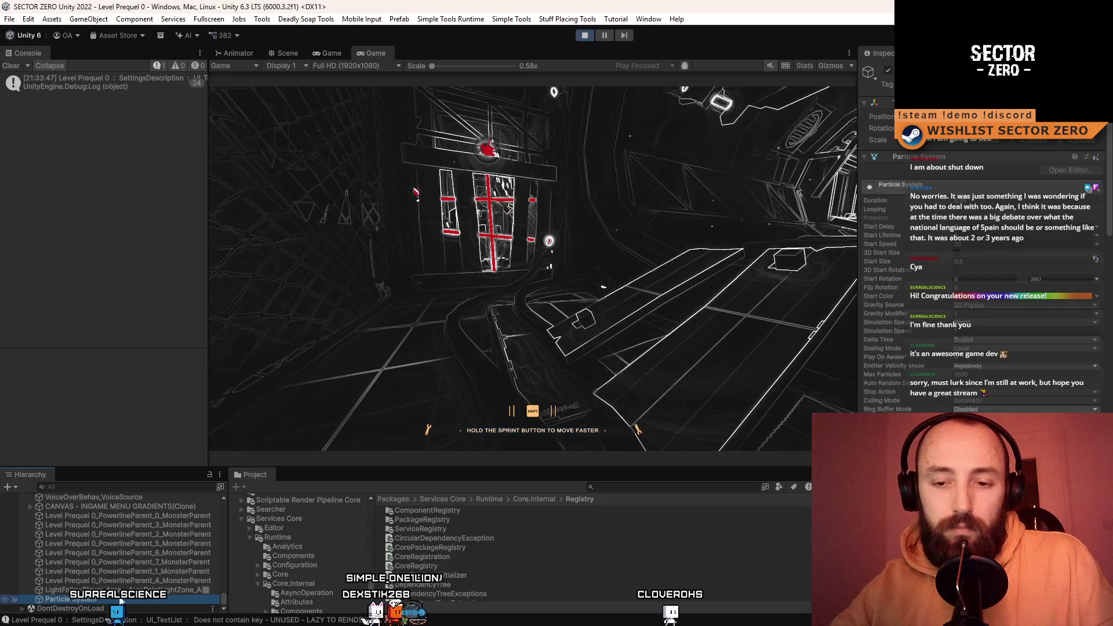
- Untick the Particle System object's active checkbox in the Inspector
left_click(887, 70)
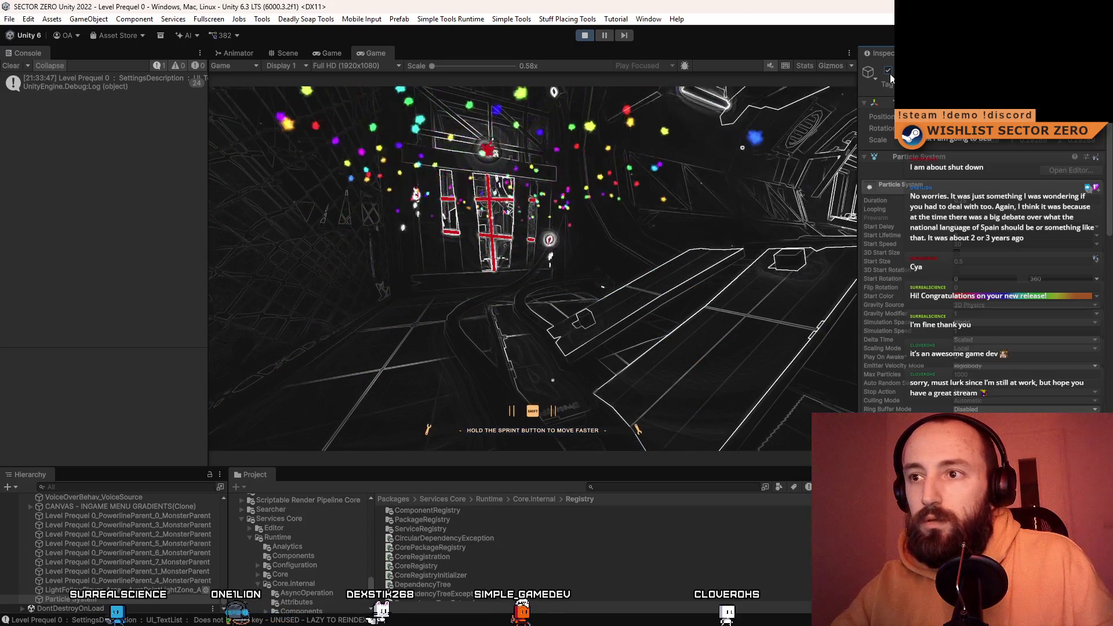
- Toggle the Particle System's active checkbox off and on four times, leaving it enabled so confetti replays
left_click(887, 70)
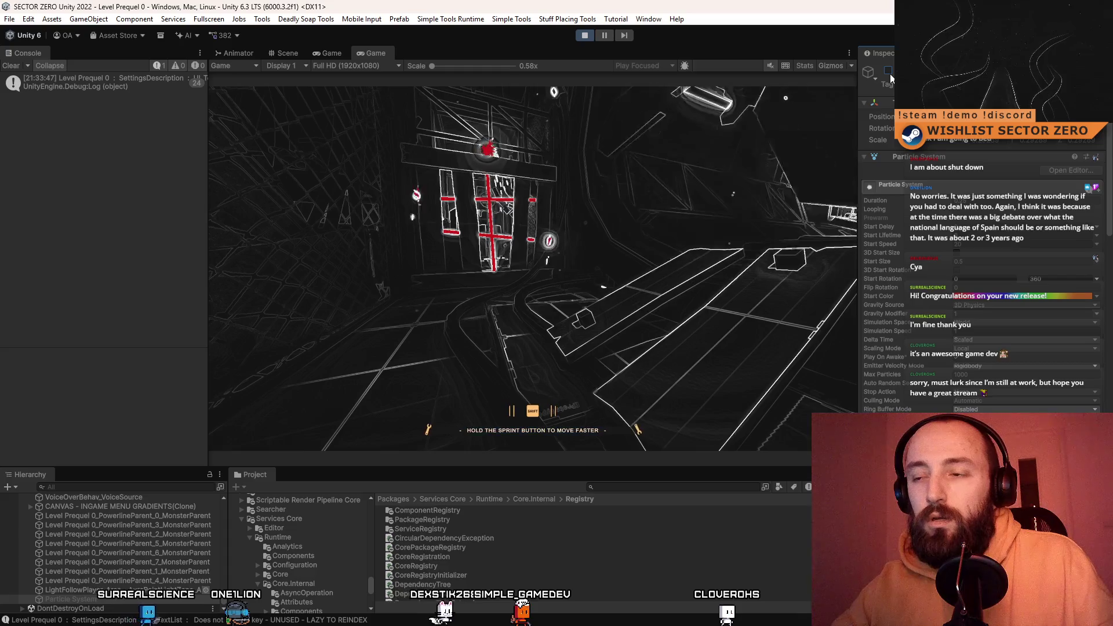
left_click(888, 70)
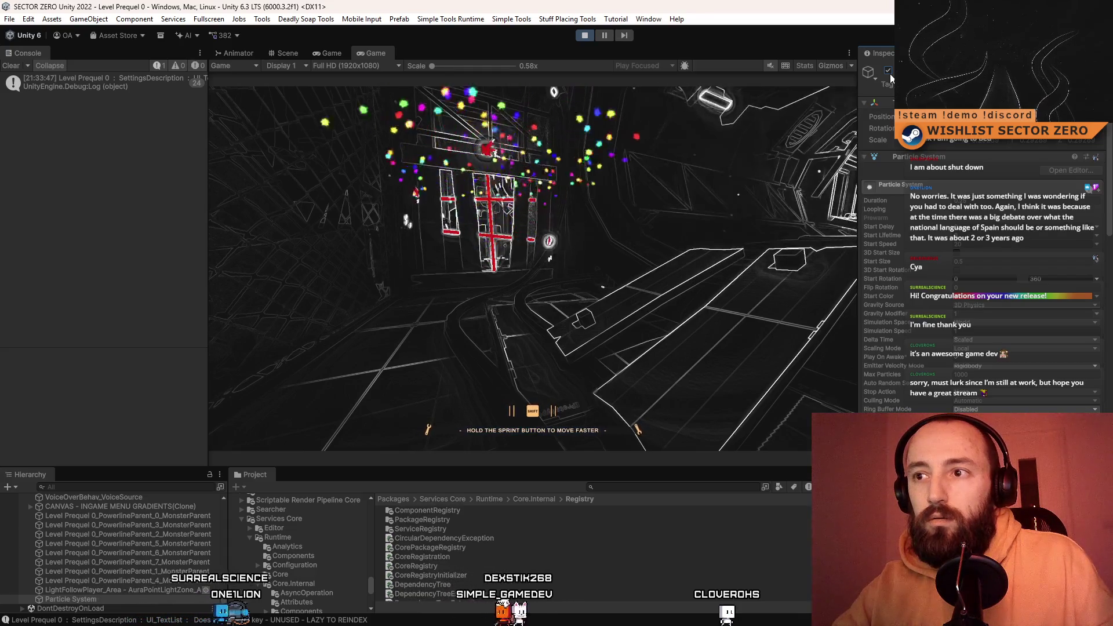
left_click(889, 74)
left_click(889, 75)
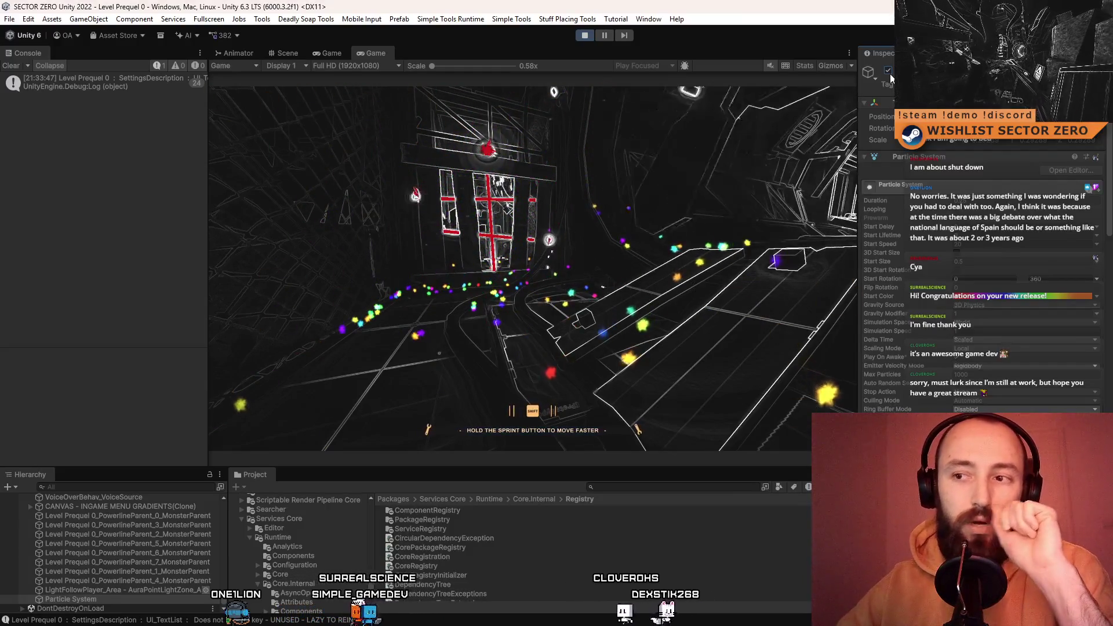
left_click(890, 74)
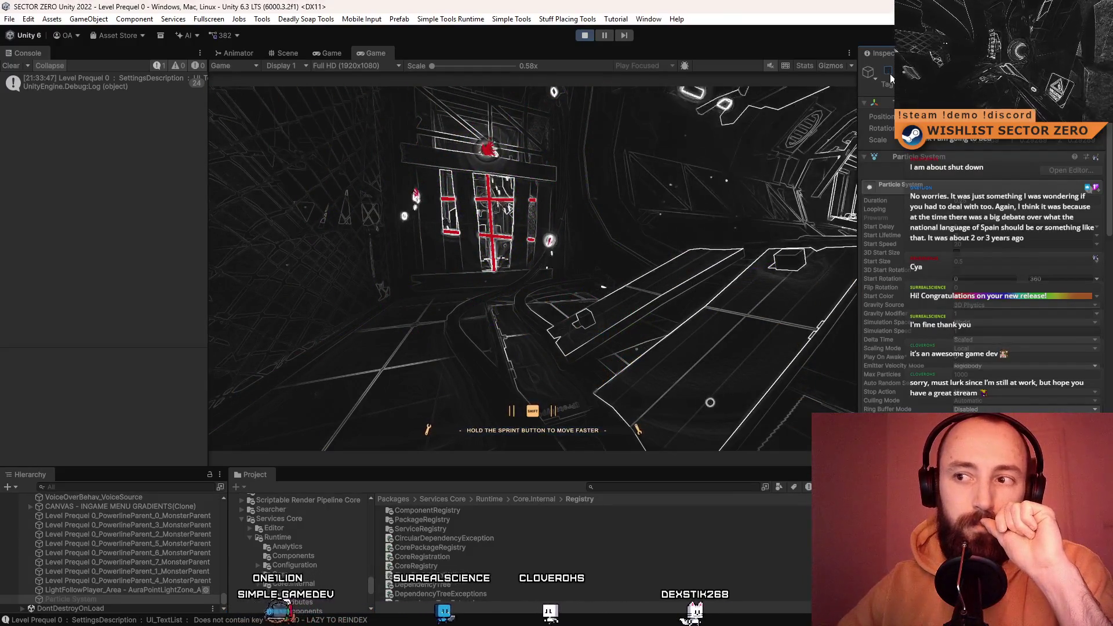
left_click(890, 74)
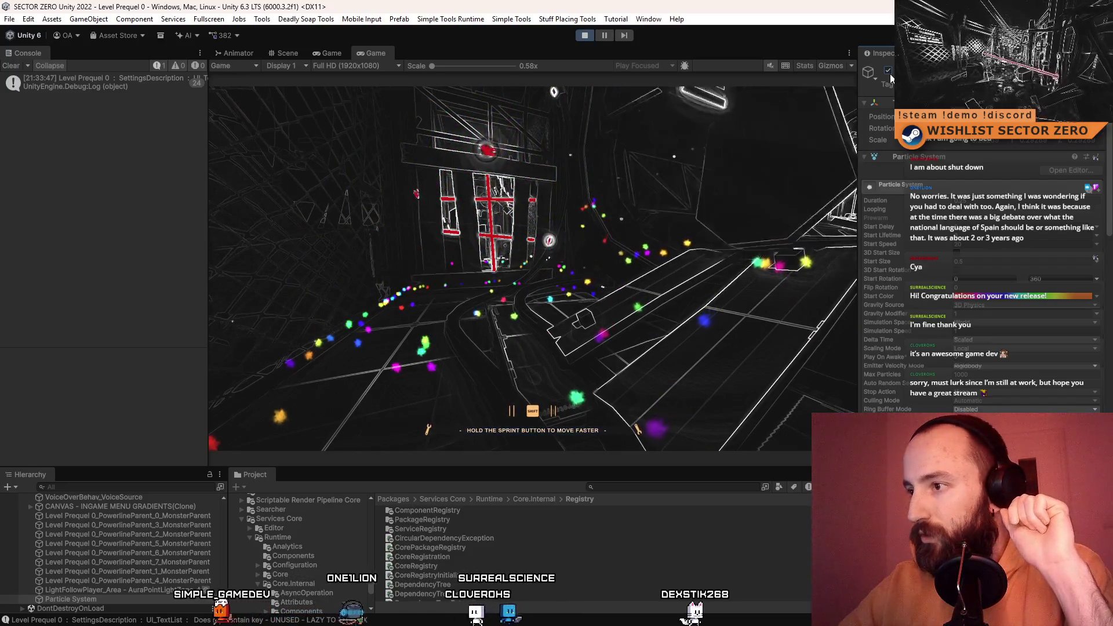
left_click(889, 74)
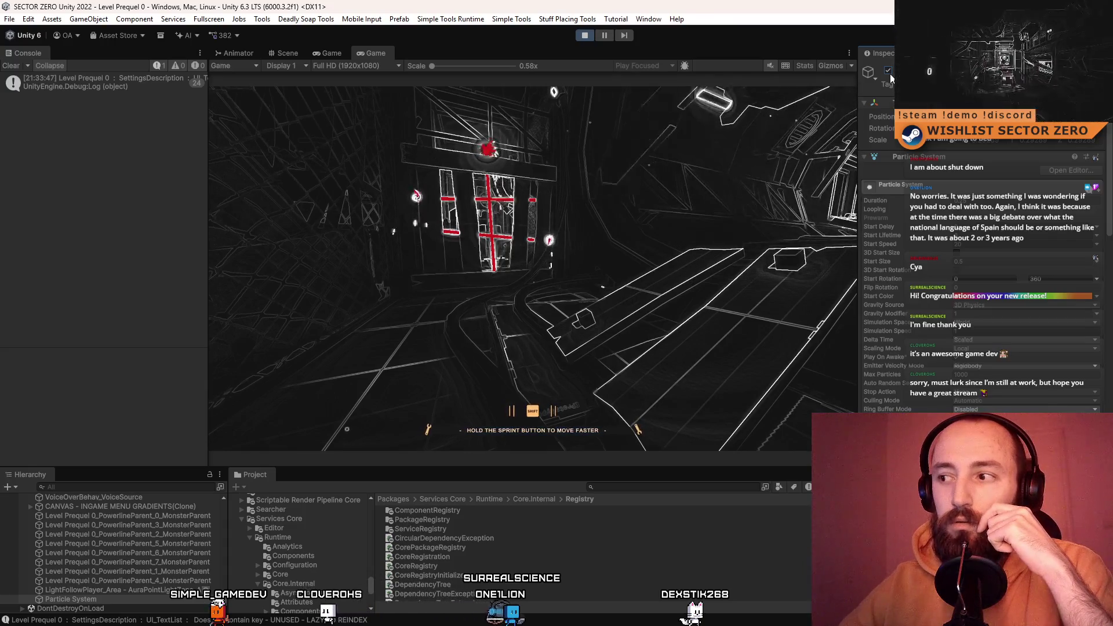
left_click(889, 74)
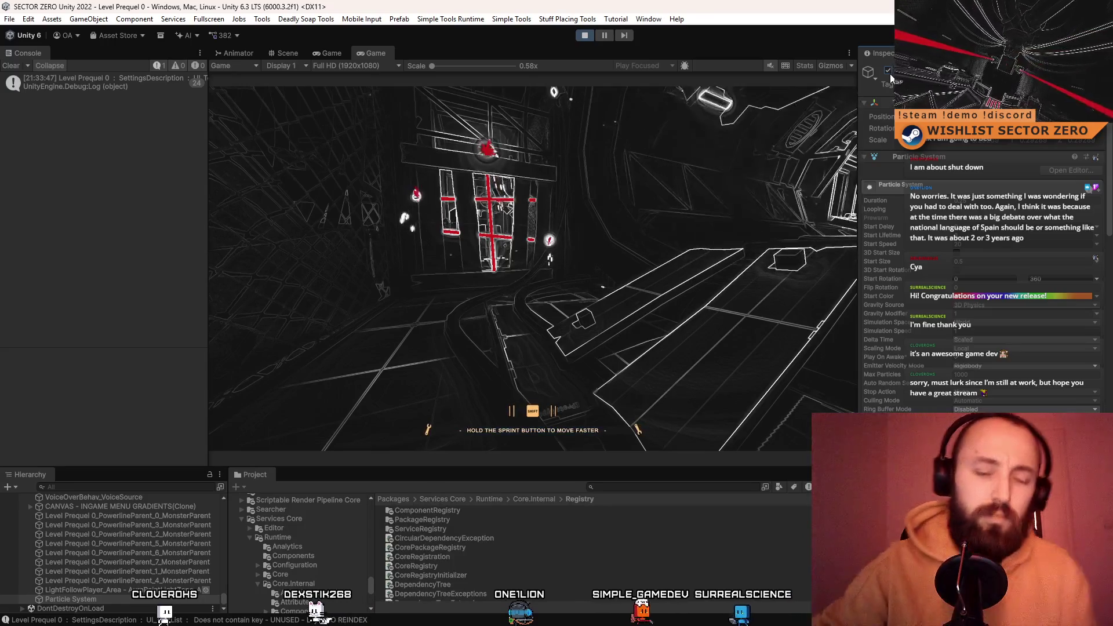
- Rename the Particle System object in the Hierarchy to 'Confetty Particle'
left_click(116, 600)
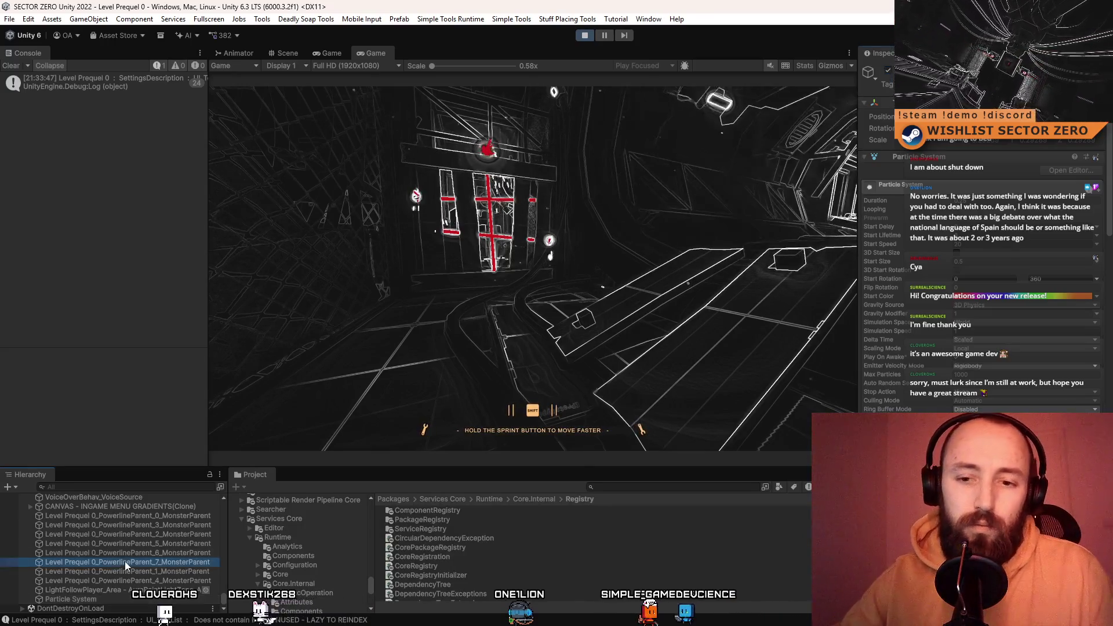
left_click(120, 600)
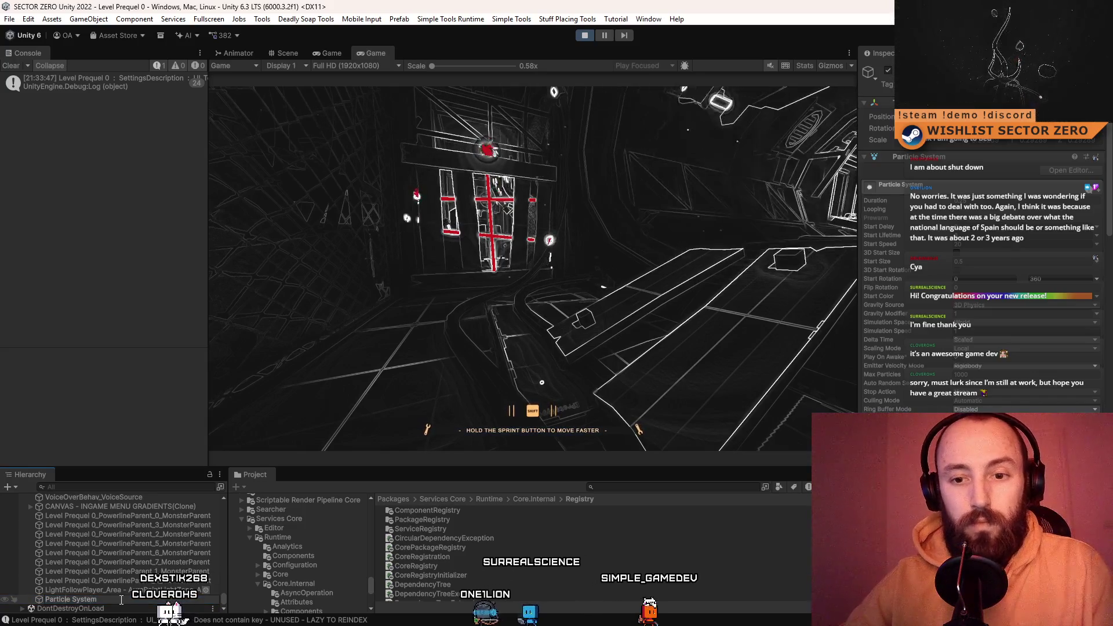
type("C")
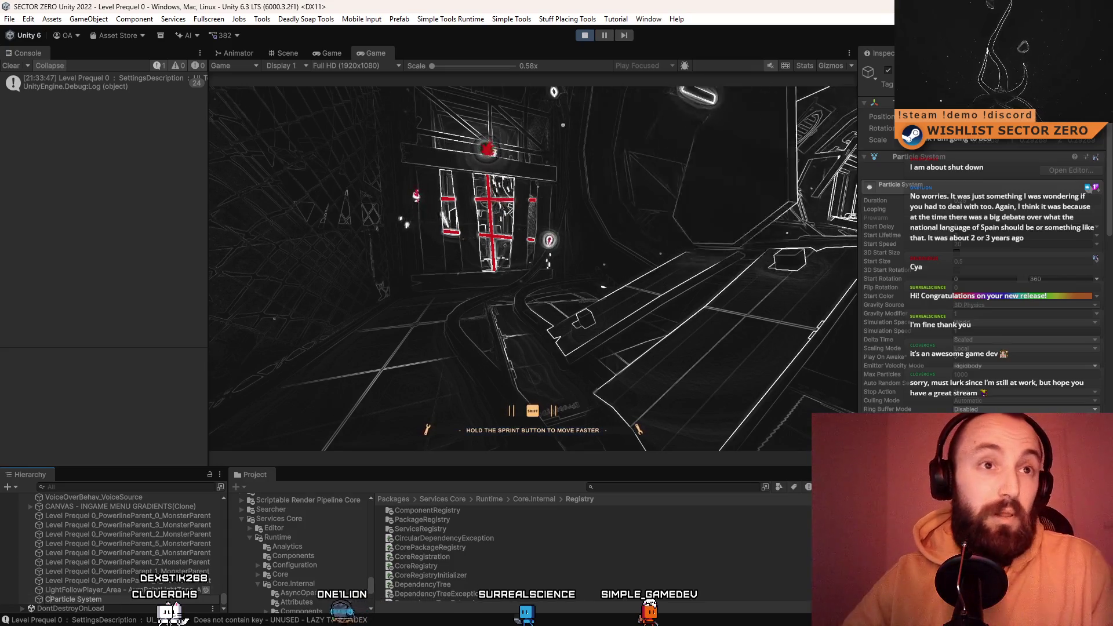
key("Return")
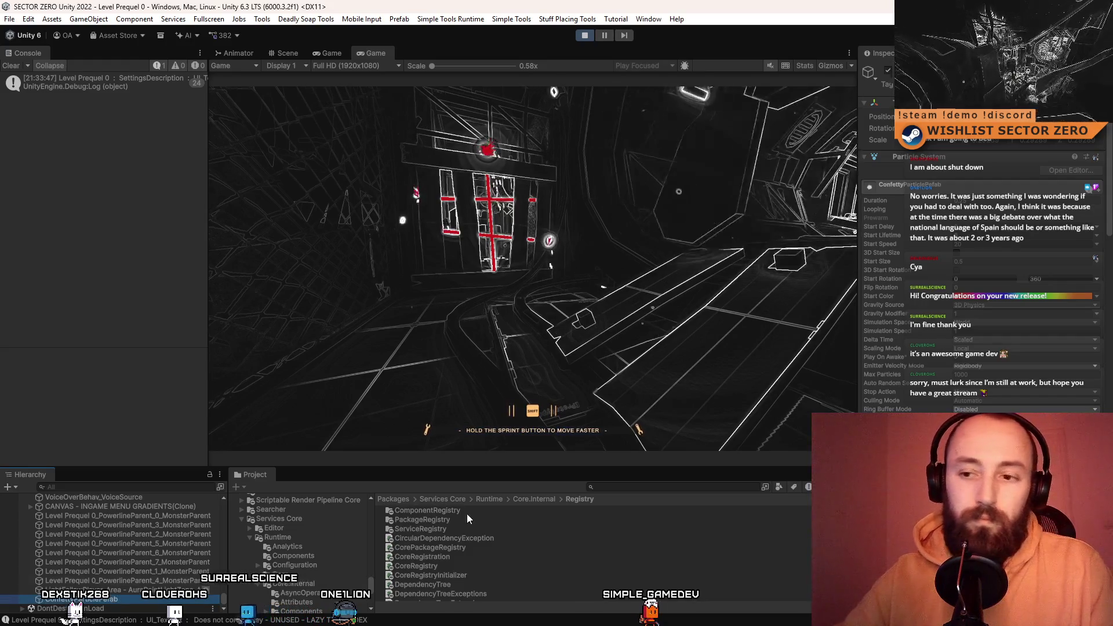
- Save the confetti particle object as a prefab in the Assets folder
left_click_drag(370, 576, 384, 494)
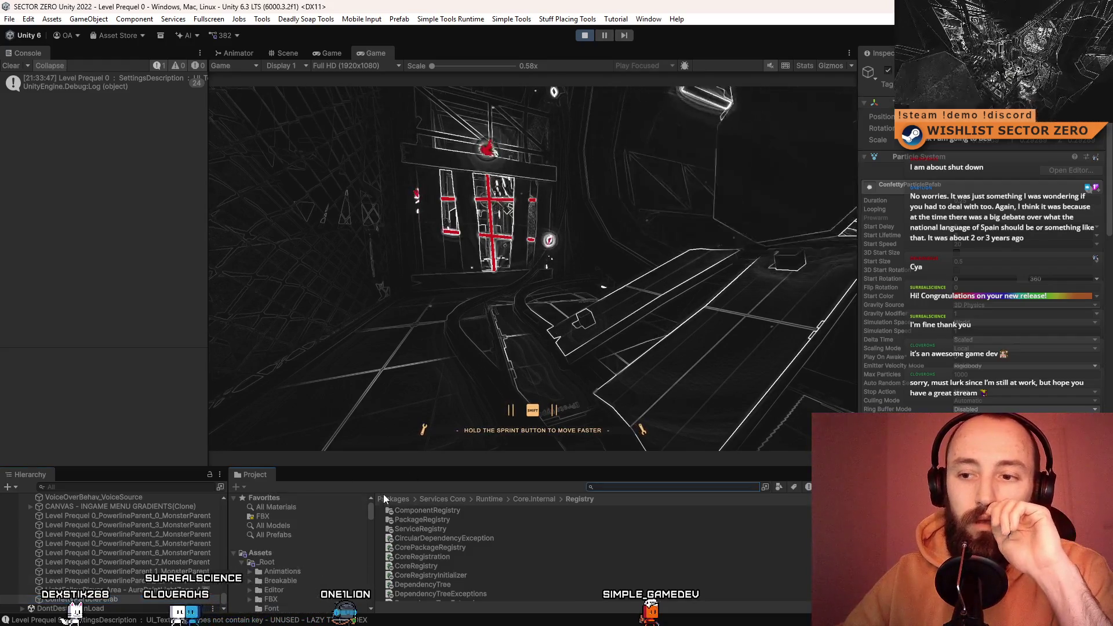
left_click(274, 551)
scroll(671, 556, "down", 5)
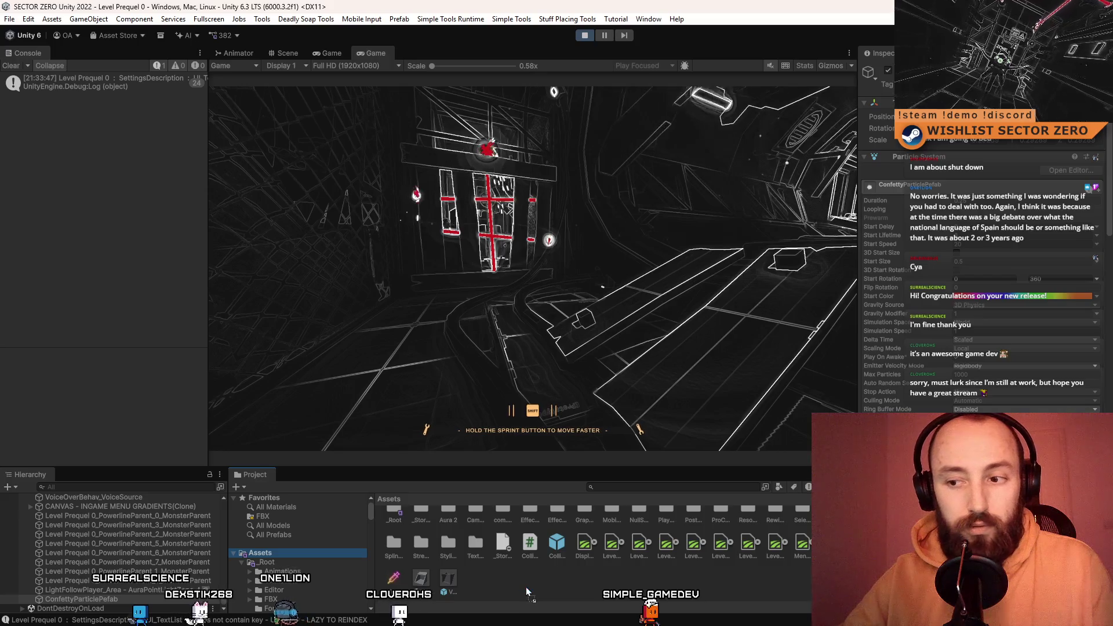
left_click_drag(526, 587, 526, 586)
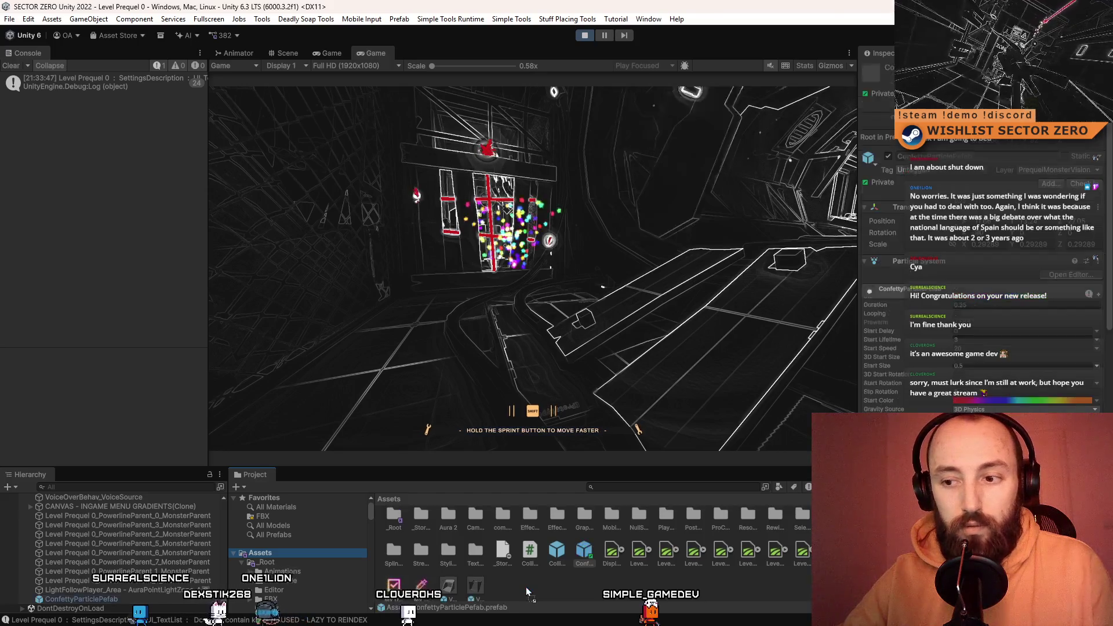
- Select ConfettyParticlePefab in the Hierarchy and clear the Console log
left_click(573, 583)
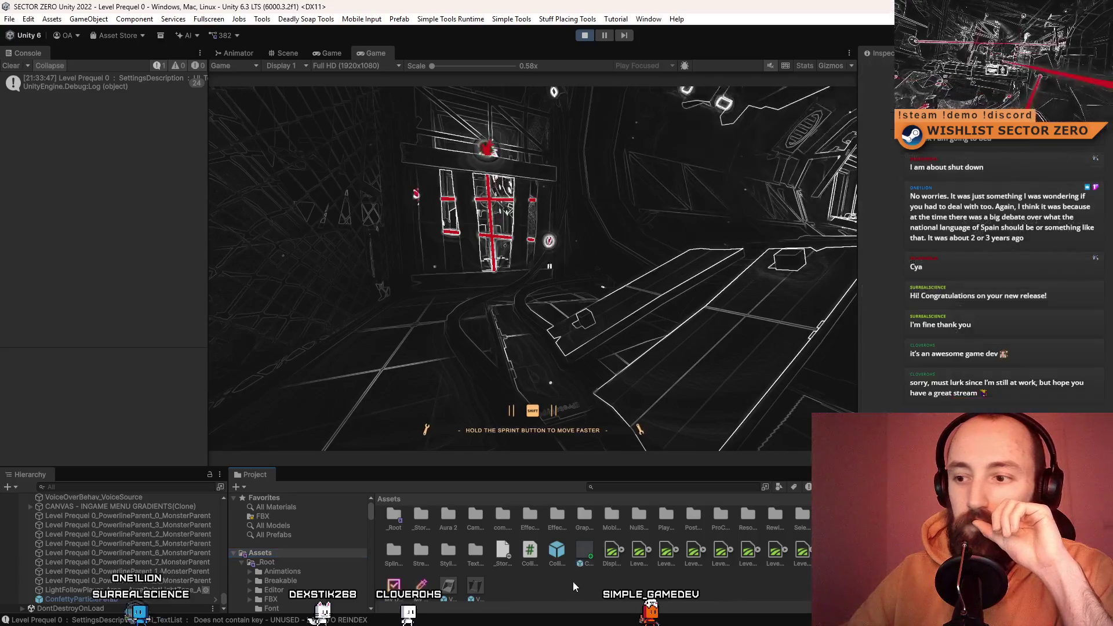
left_click(119, 582)
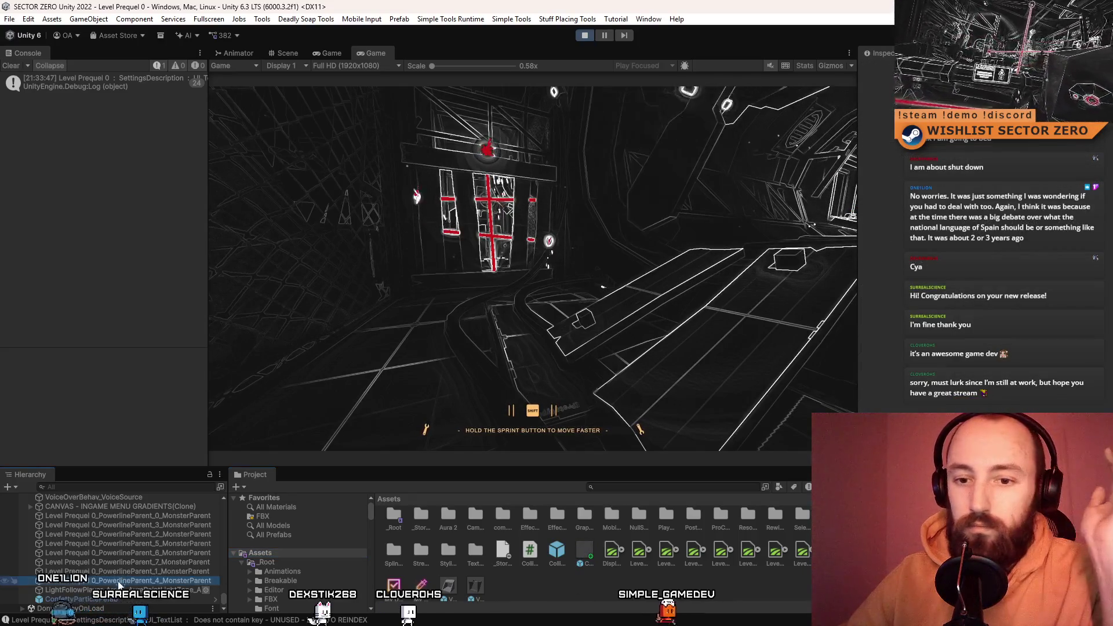
left_click(119, 599)
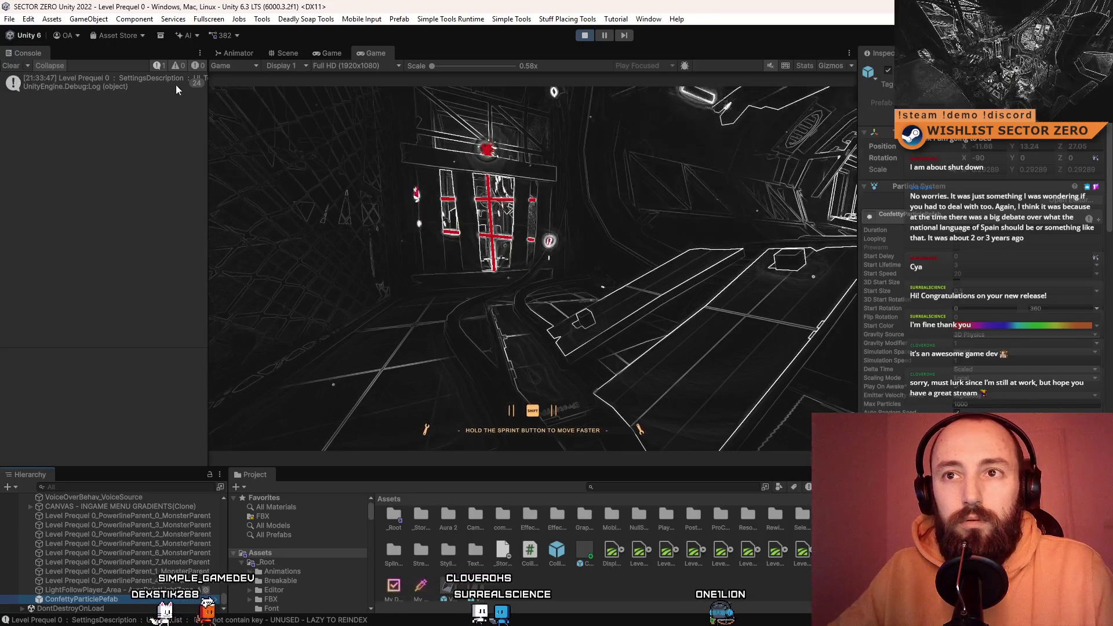
left_click(11, 66)
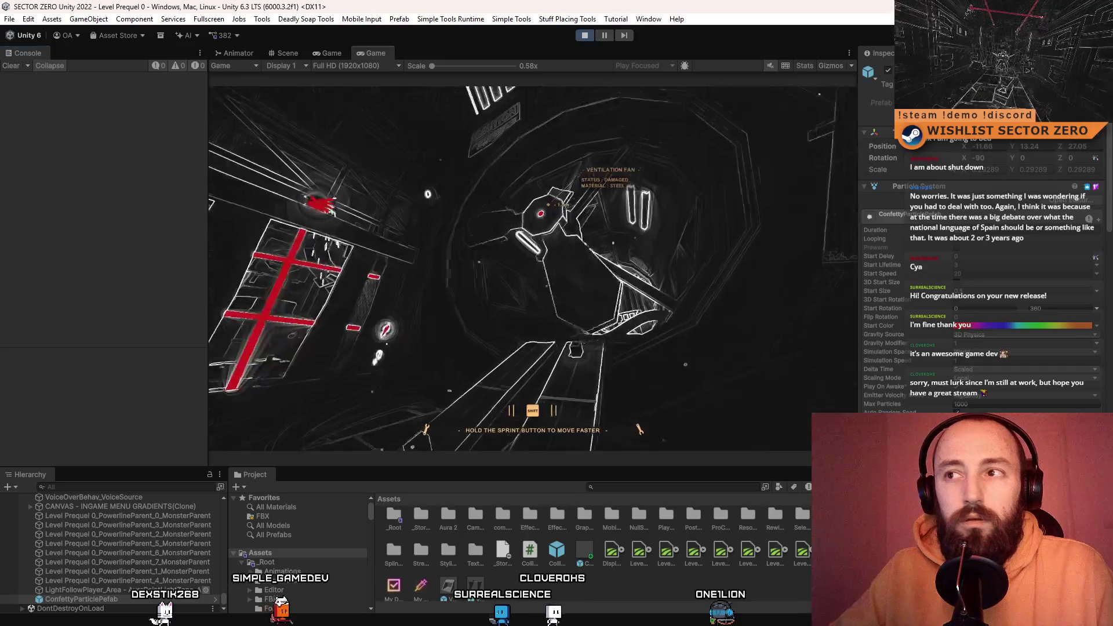
- Enable the confetti object to fire another burst, clear the Console, and stop Play mode
left_click(889, 71)
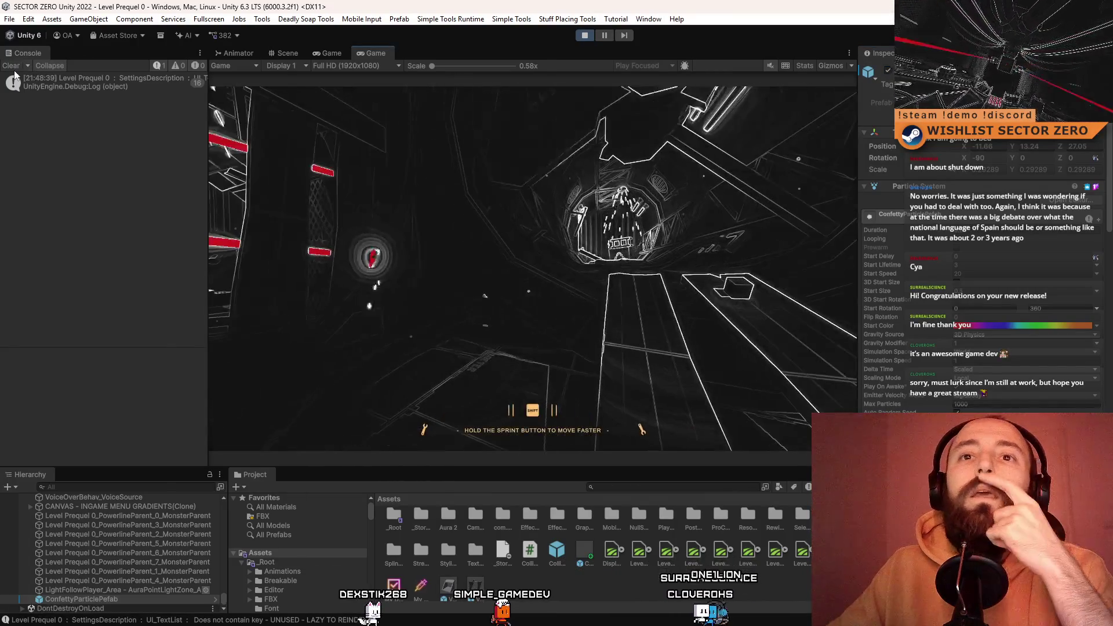
left_click(13, 66)
left_click(585, 35)
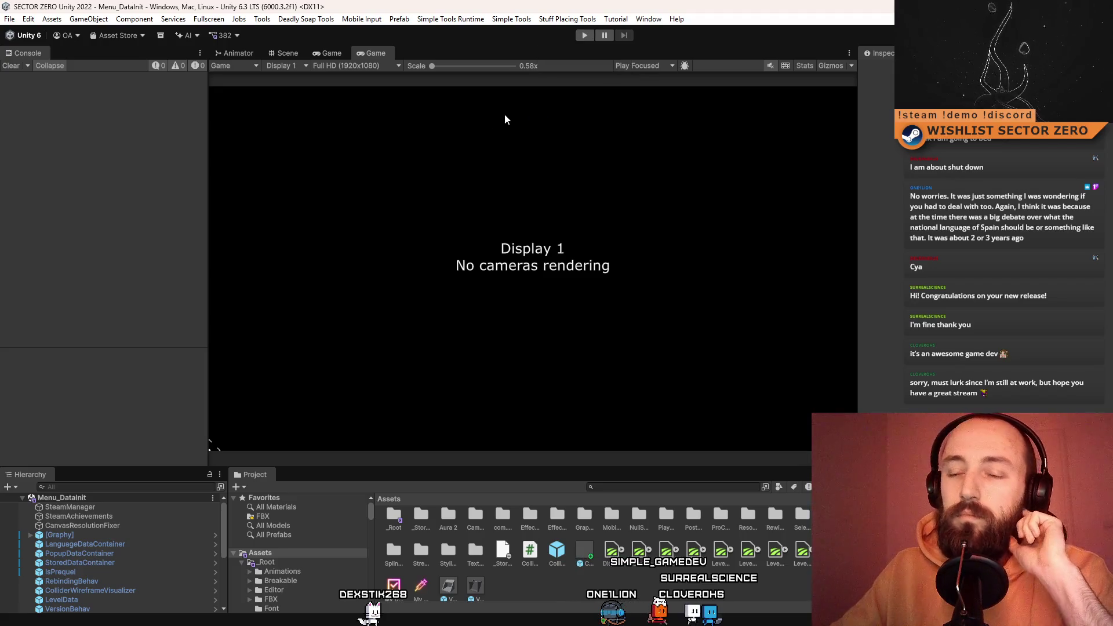
- Save the current scene from the File menu
left_click(9, 19)
left_click(31, 76)
left_click(9, 19)
- Save the project and open Pending Changes in Unity Version Control, listing the 17 changed files
left_click(41, 144)
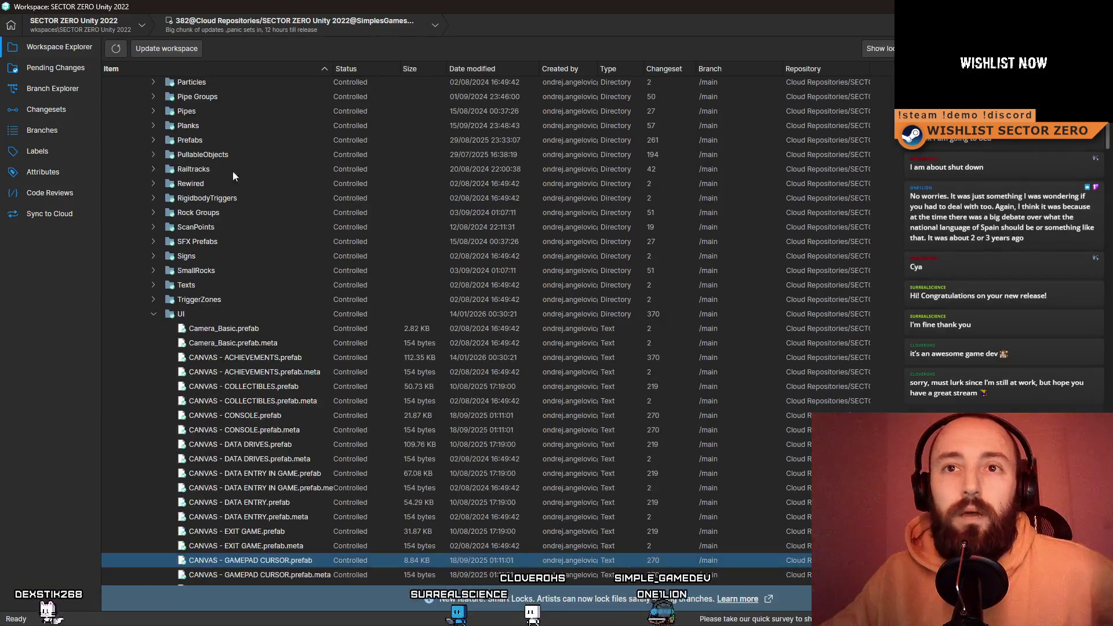
left_click(76, 110)
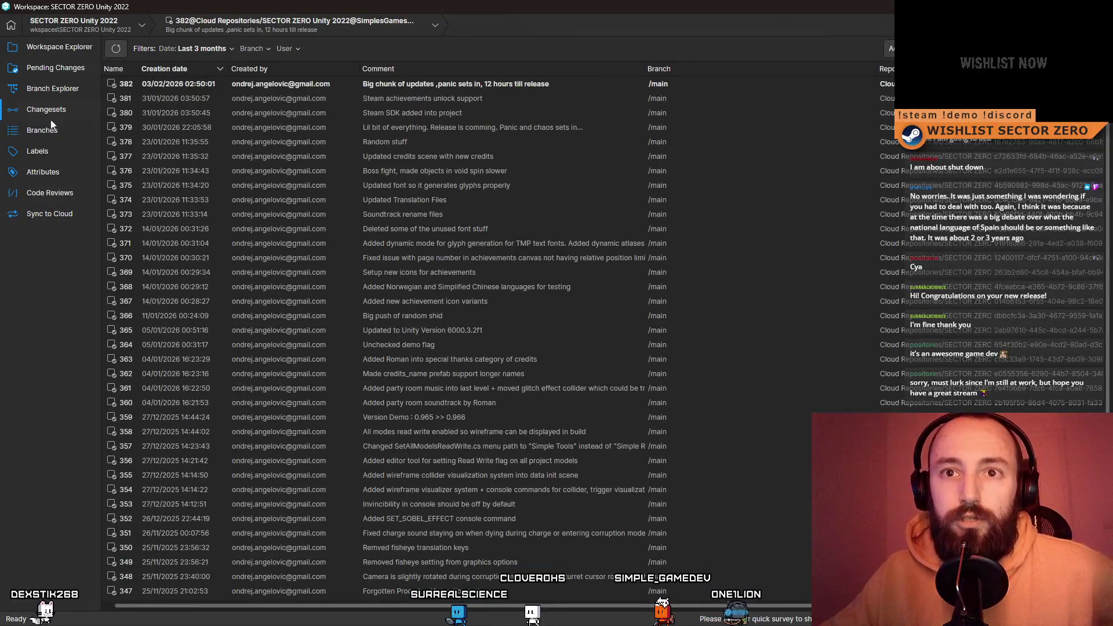
left_click(58, 91)
left_click(61, 73)
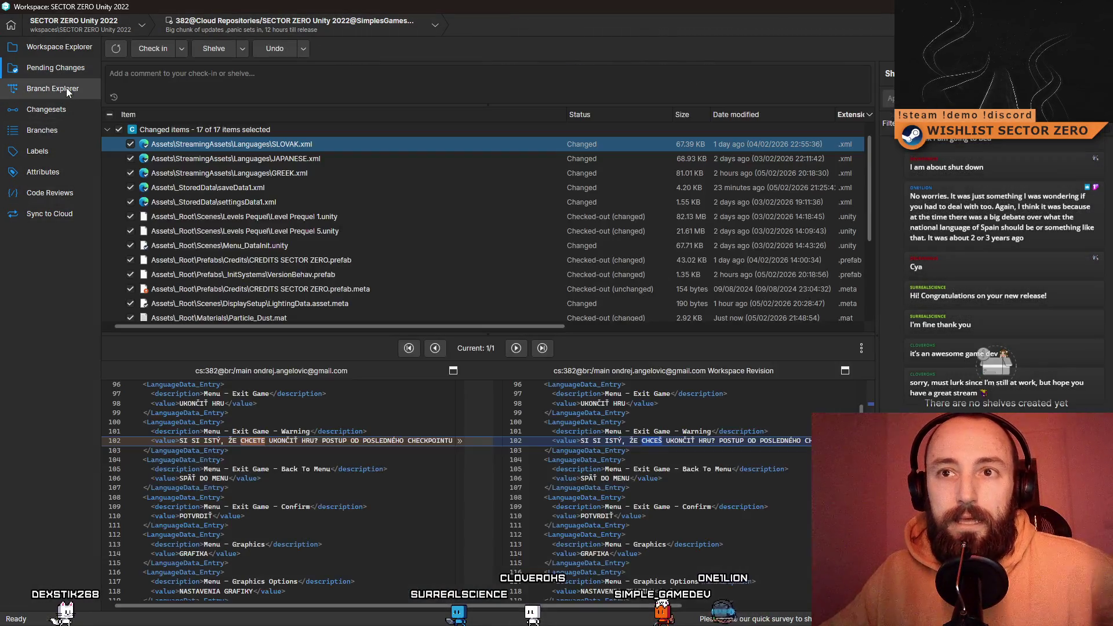
mouse_move(869, 151)
left_mouse_down()
mouse_move(875, 287)
mouse_move(886, 147)
mouse_move(885, 266)
mouse_move(872, 153)
left_mouse_up()
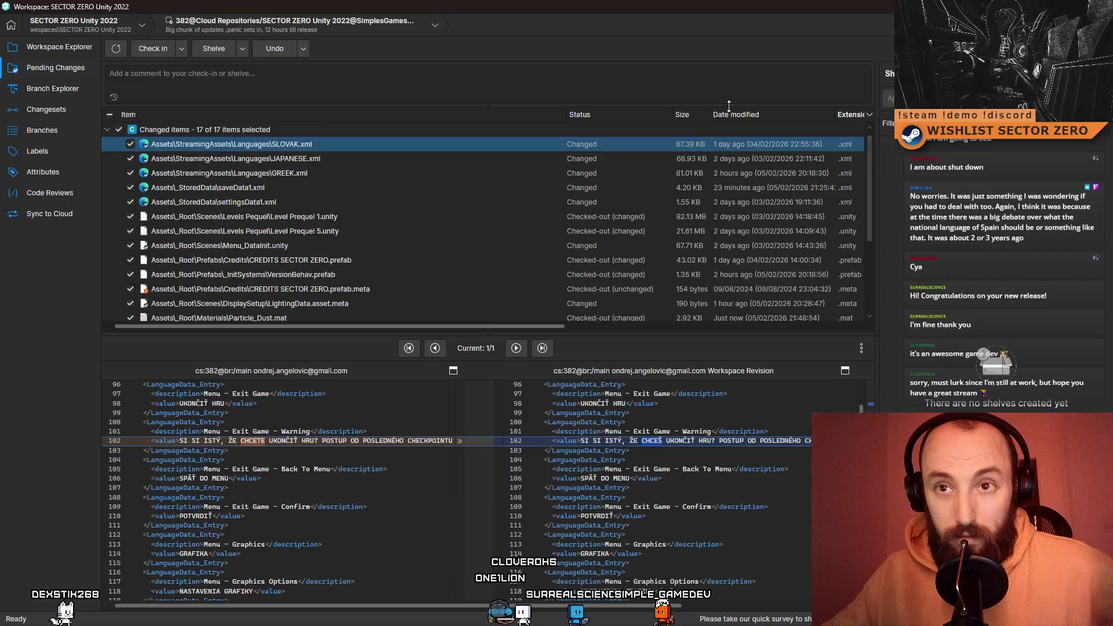
left_click(331, 75)
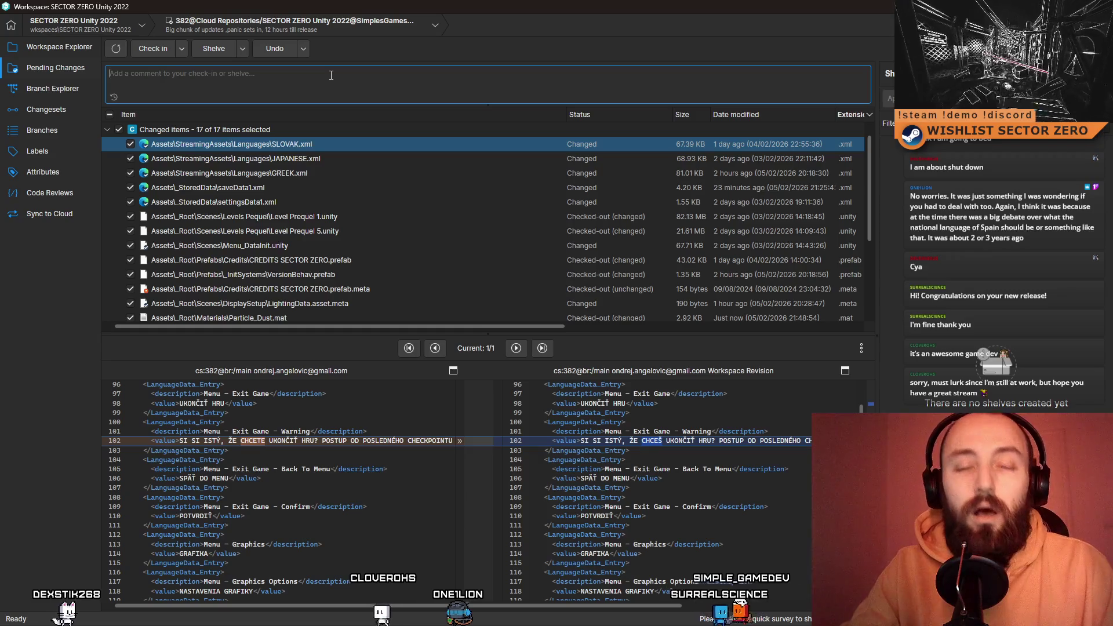
- Draft a 'Stuff' check-in comment, scan the pending list, then delete the comment
type("Stuff")
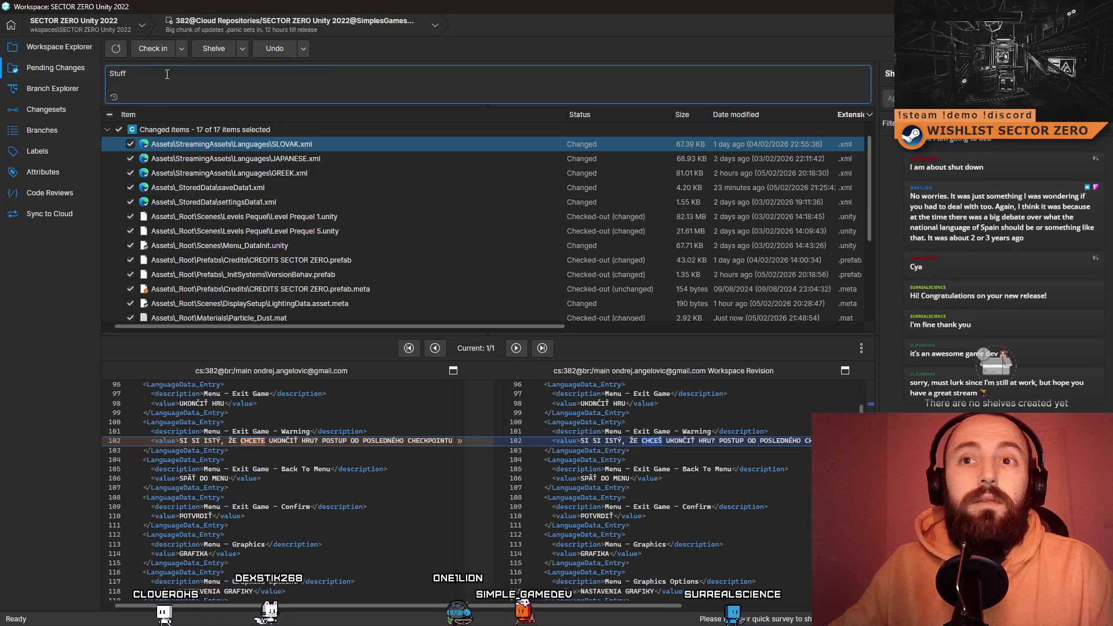
scroll(211, 148, "down", 3)
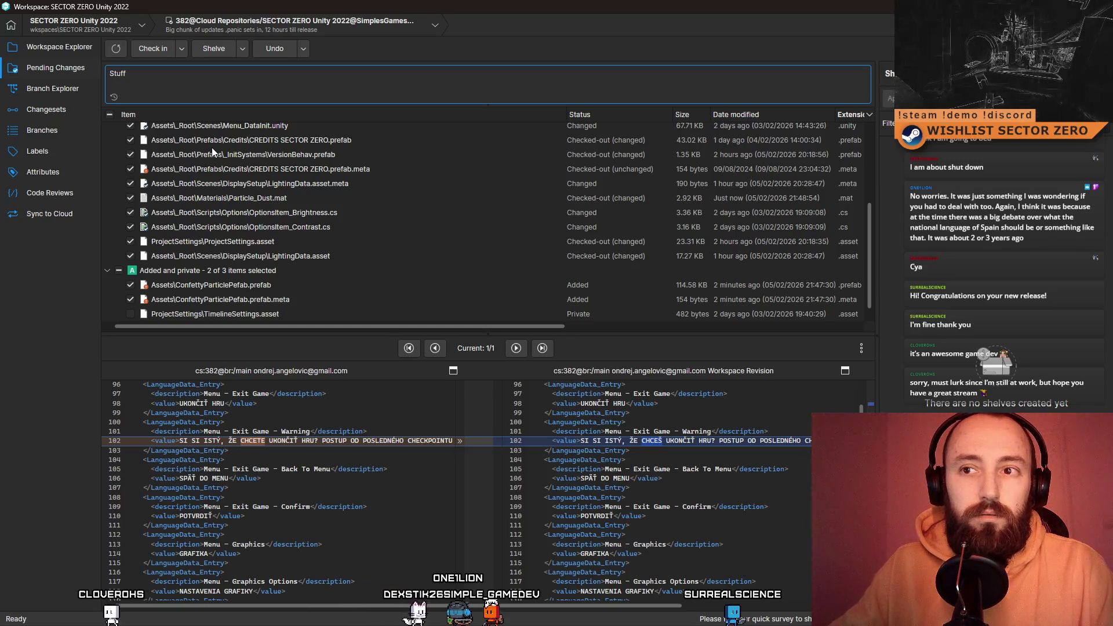
scroll(211, 148, "up", 3)
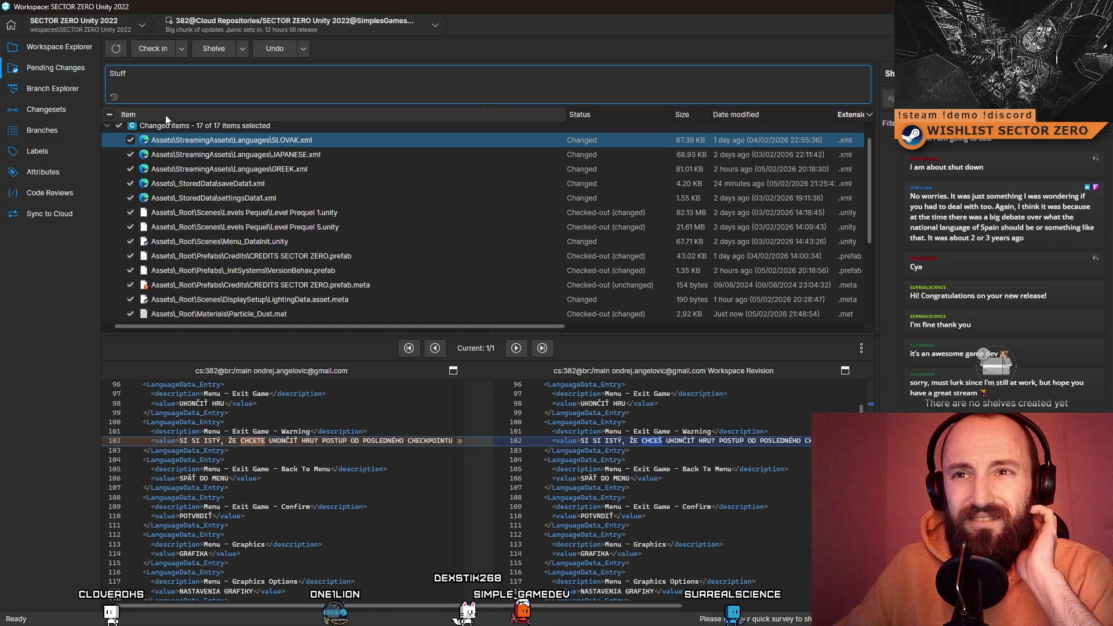
key("ctrl+a")
key("BackSpace")
- Check in only SLOVAK.xml, JAPANESE.xml and GREEK.xml with the comment 'Language Updates'
left_click(109, 114)
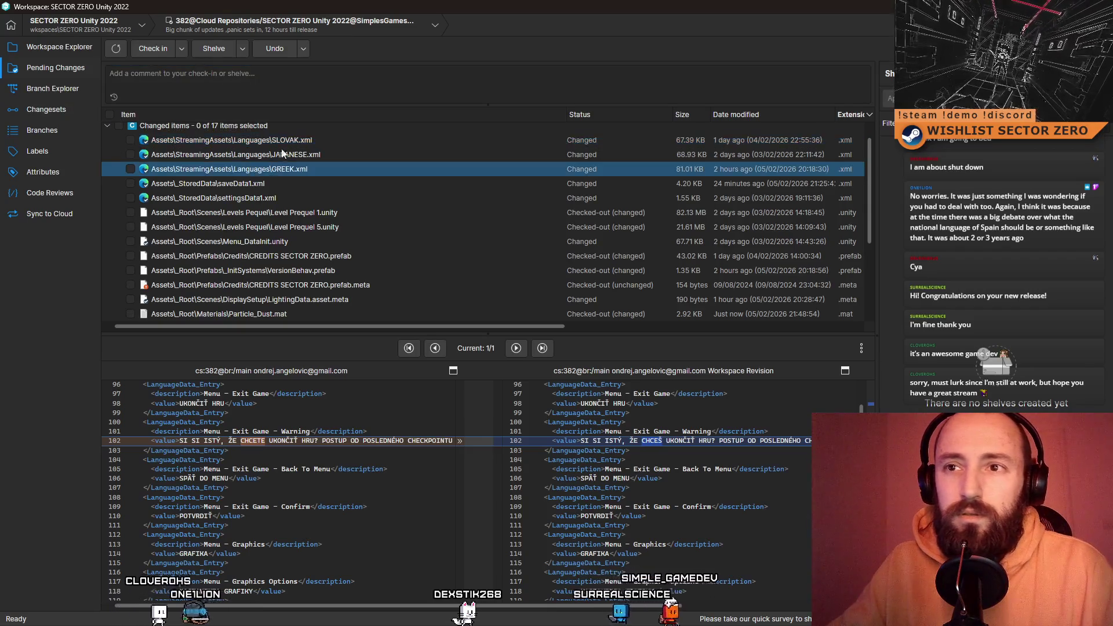
left_click(294, 170, "shift")
left_click(131, 170)
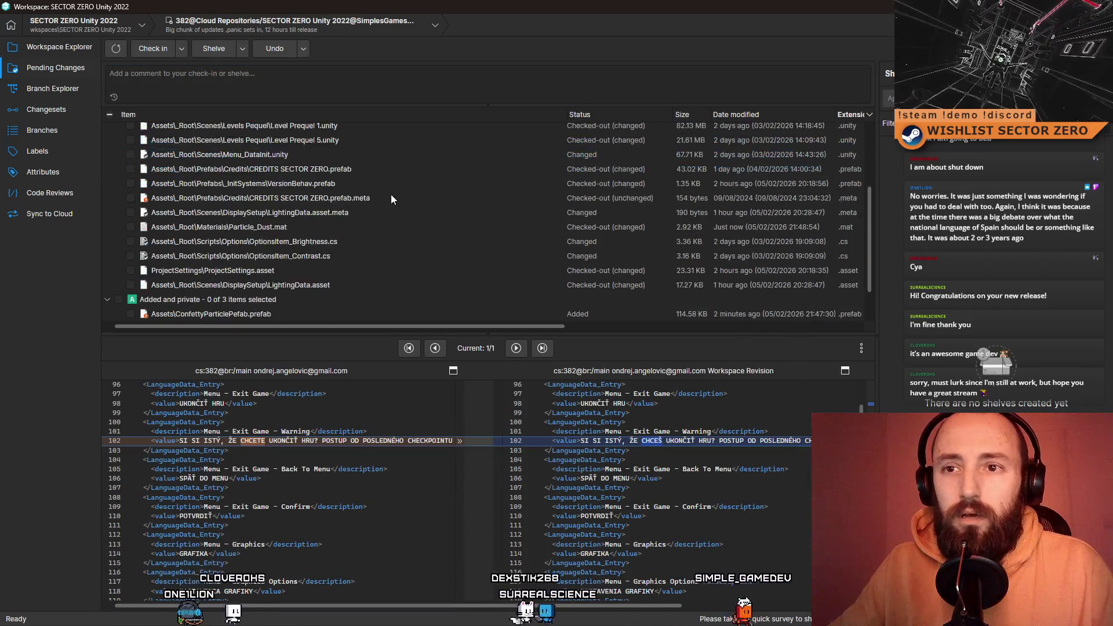
left_click(290, 90)
type("Language Updates")
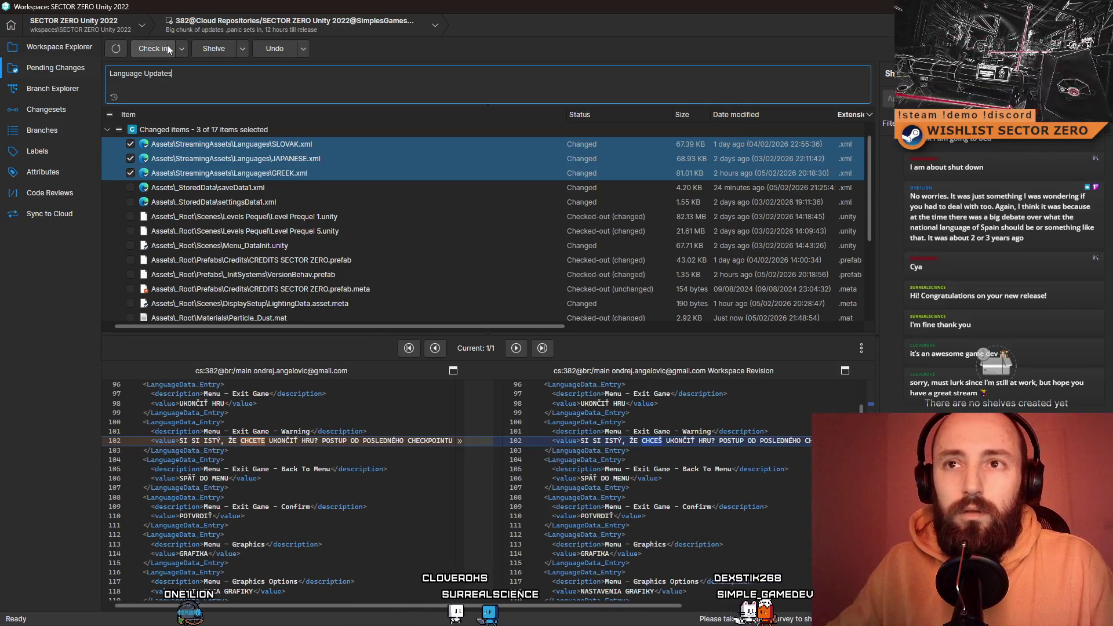
left_click(150, 51)
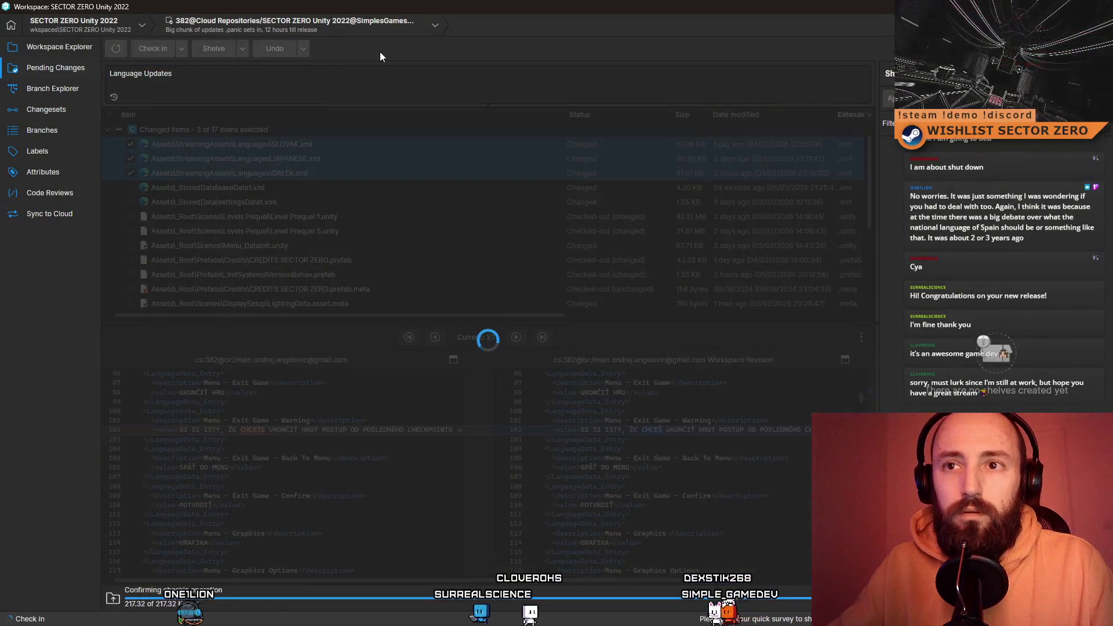
left_click(282, 161)
- Review diffs for Level Prequel 1 and 5, Menu_DataInit, VersionBehav and the CREDITS SECTOR ZERO files
left_click(317, 172)
left_click(308, 186)
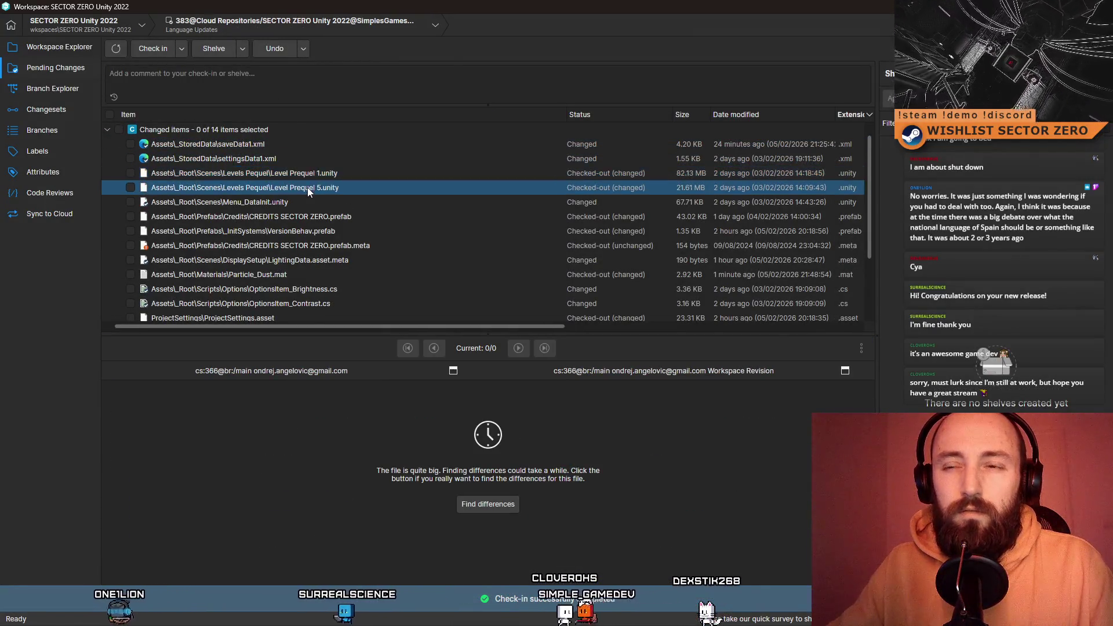
left_click(320, 176)
left_click(315, 186)
left_click(324, 180)
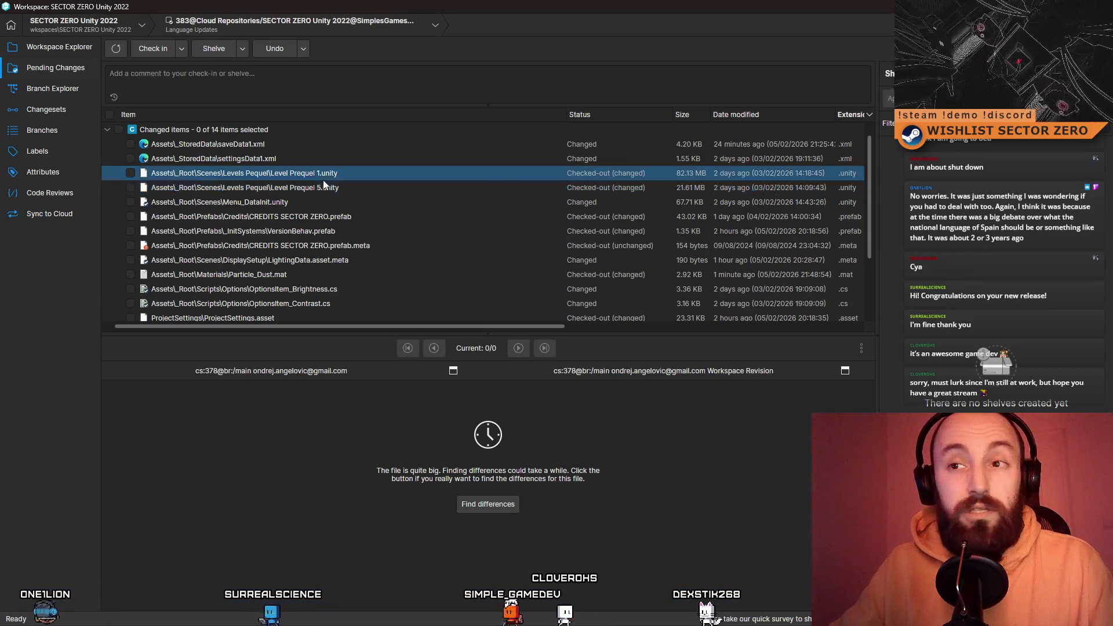
left_click(313, 187)
left_click(319, 174)
left_click(308, 186)
left_click(275, 203)
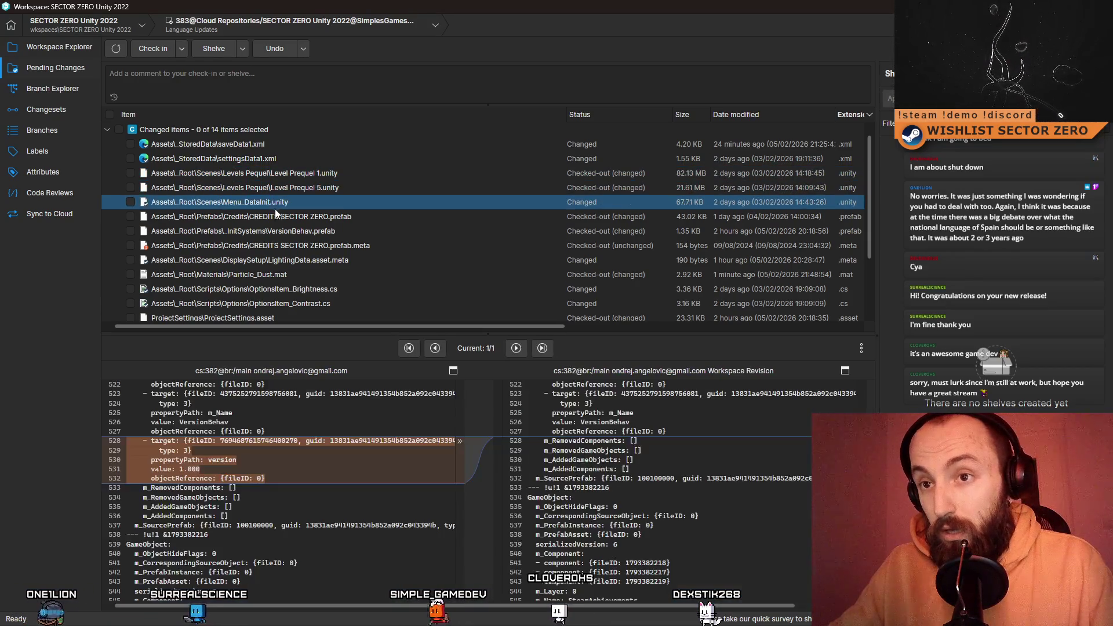
left_click(286, 217)
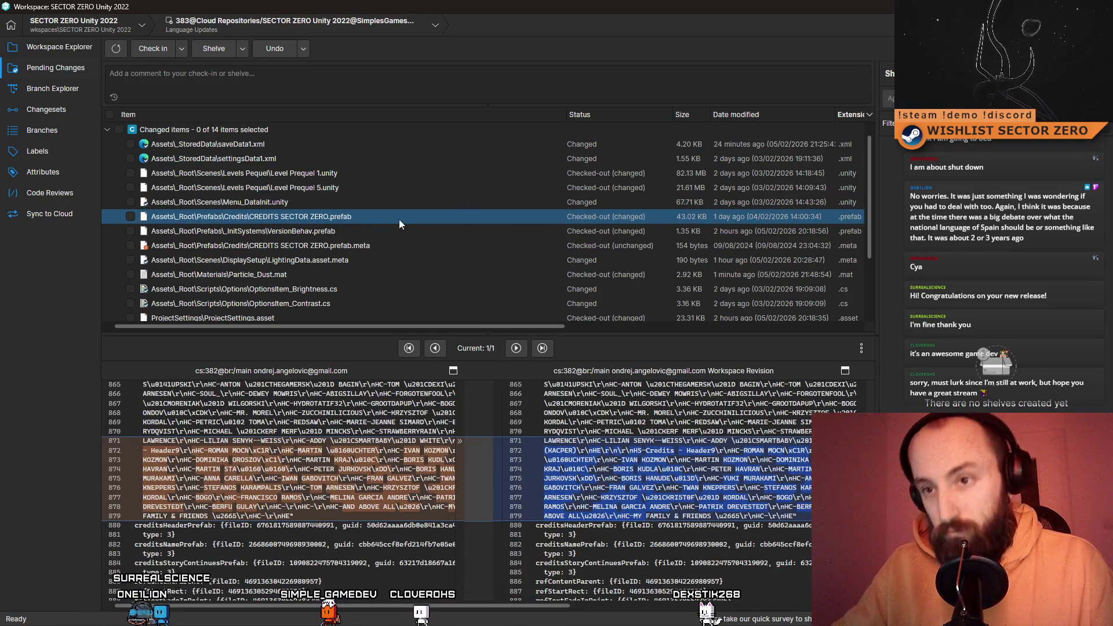
left_click(381, 232)
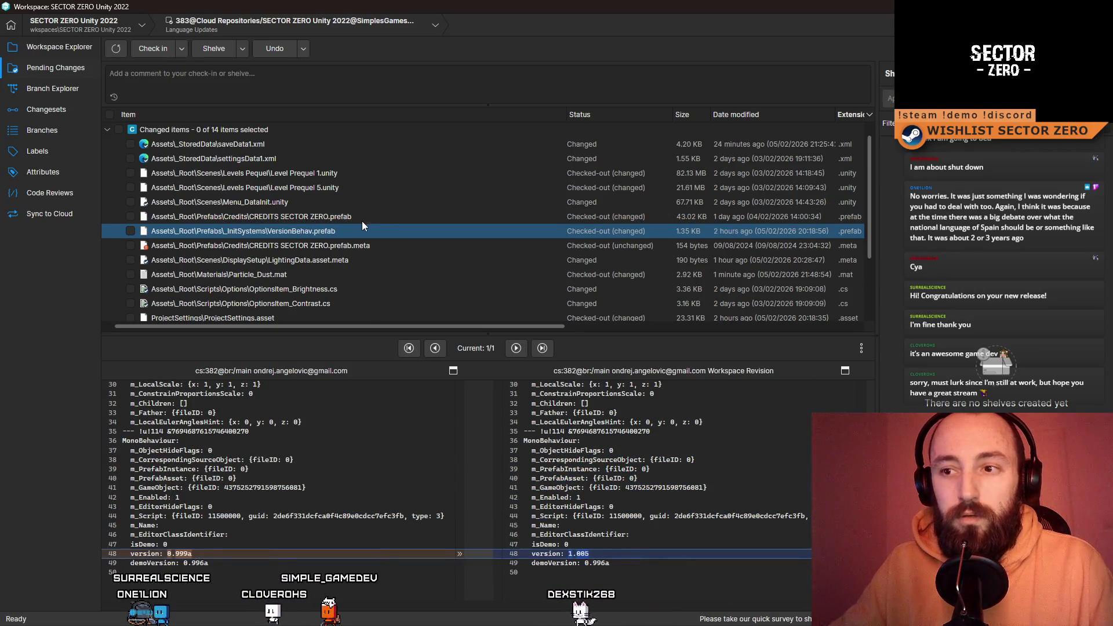
left_click(366, 245)
left_click(370, 221)
left_click(357, 251)
left_click(360, 218)
- Check in CREDITS SECTOR ZERO.prefab and its .meta file with the comment 'Credits update'
left_click(356, 246)
left_click(147, 218, "ctrl")
left_click(156, 81)
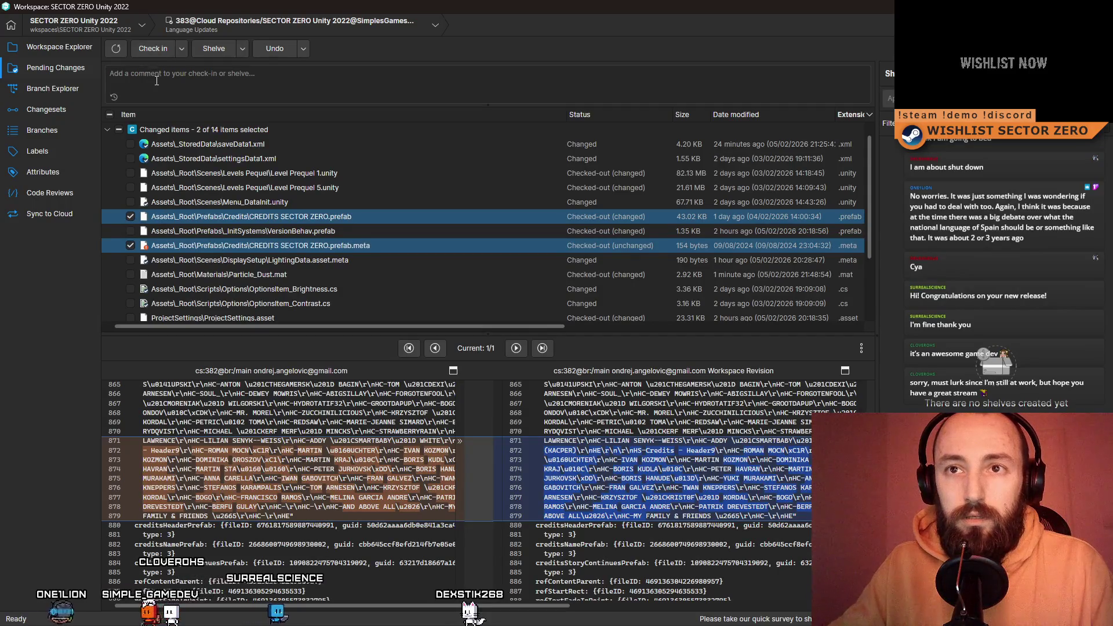
type("U")
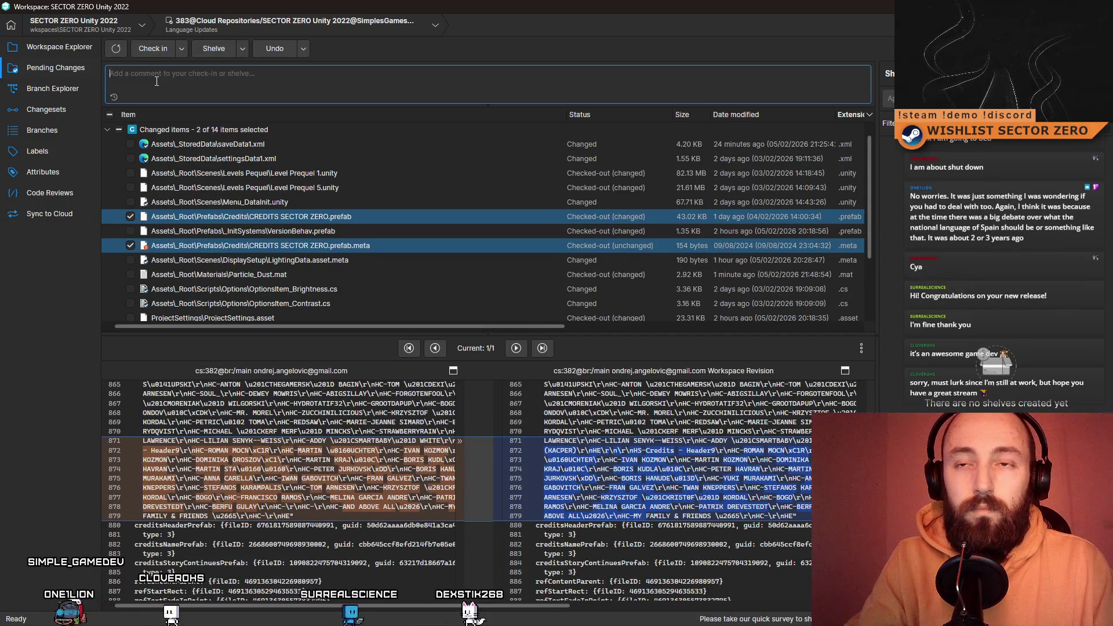
left_click(153, 49)
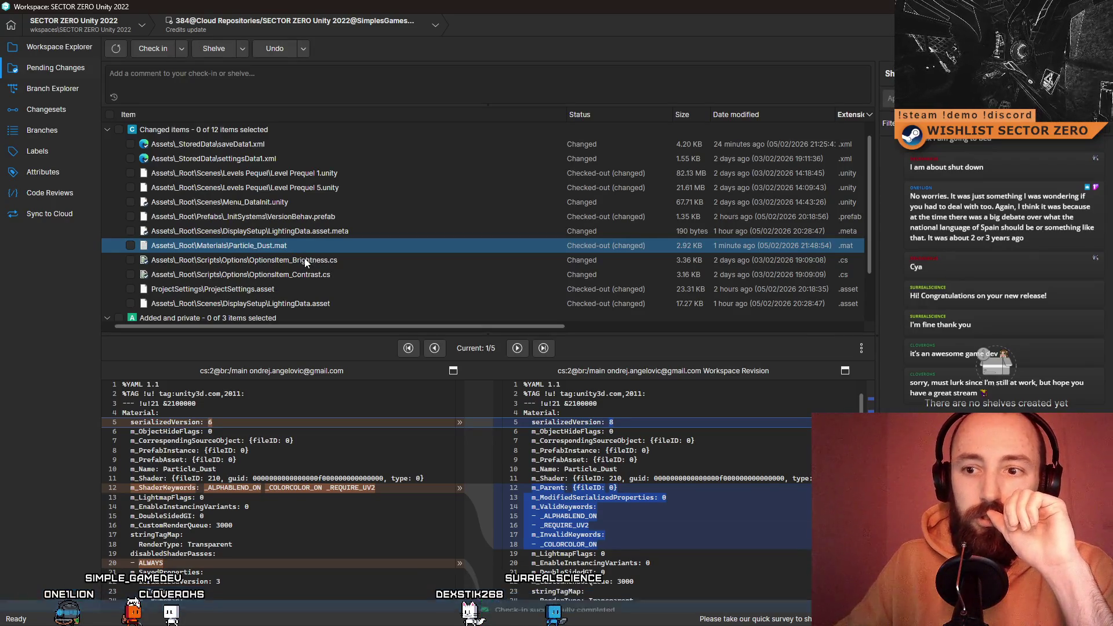
- Review the diffs of the OptionsItem_Brightness and OptionsItem_Contrast scripts
left_click(305, 263)
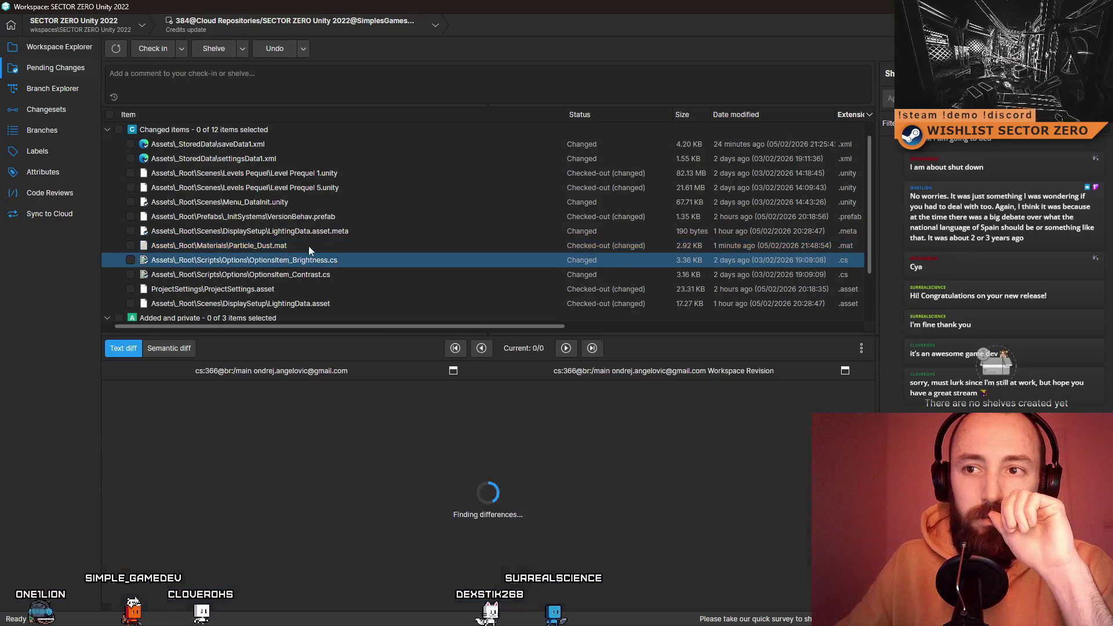
left_click(309, 246)
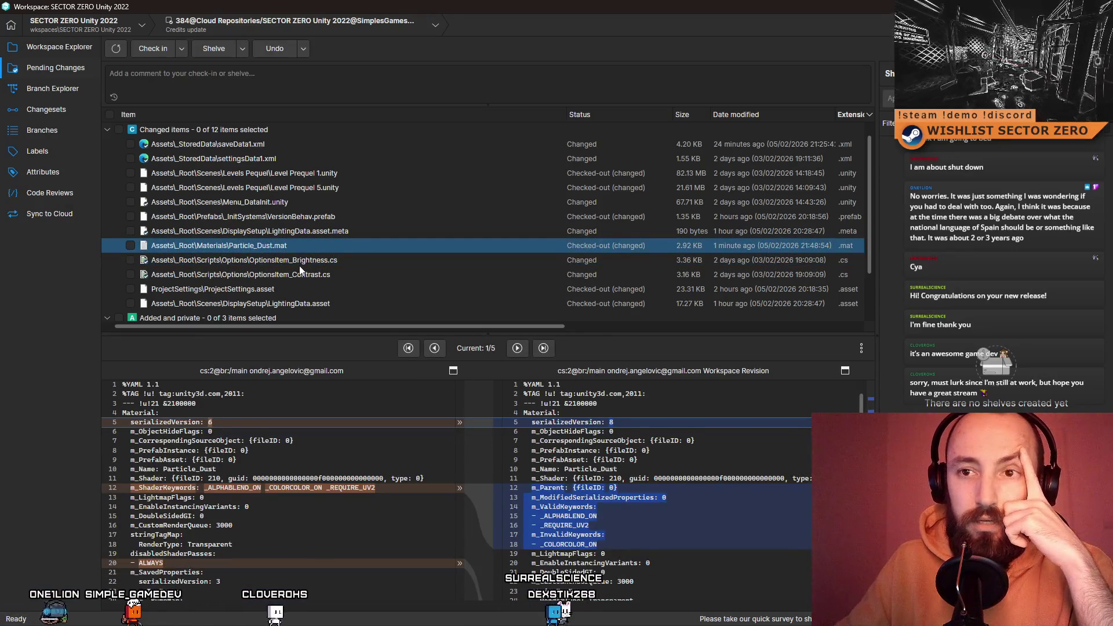
left_click(299, 264)
left_click(319, 277)
left_click(337, 261)
left_click(336, 277)
- Check in both scripts with the comment 'Achievement Blinded by the light fix'
left_click(360, 262, "ctrl")
left_click(130, 260)
left_click(179, 77)
type("Adhievement Blinded by the")
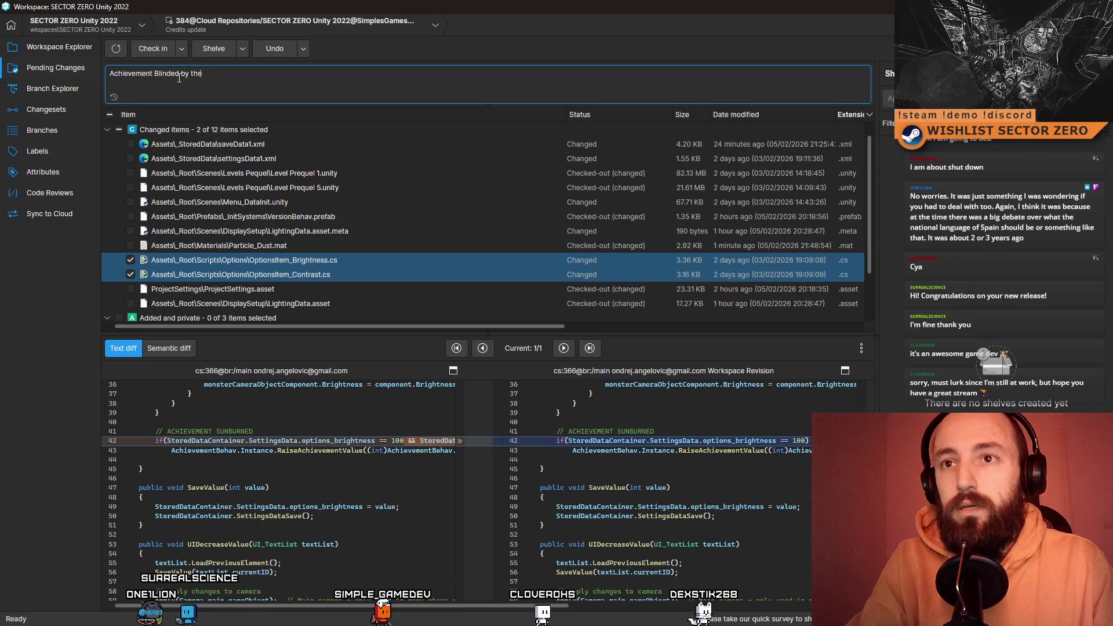
left_click(153, 49)
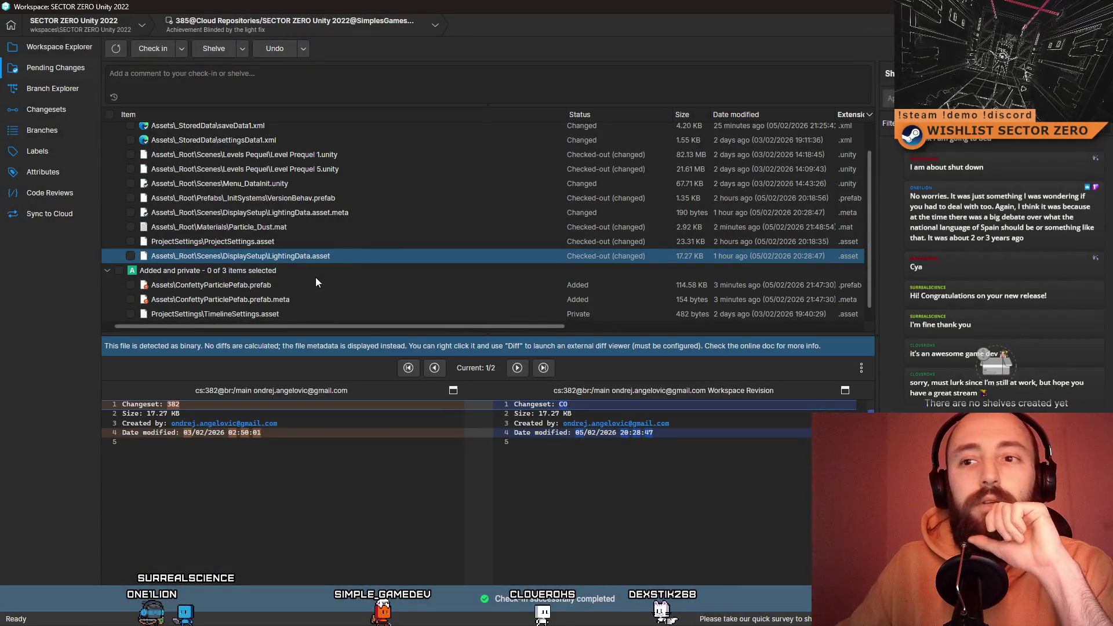
- Review the remaining diffs, from the ConfettyParticlePefab prefab up to settingsData1.xml
left_click(307, 285)
left_click(287, 299)
left_click(282, 314)
left_click(299, 285)
left_click(313, 255)
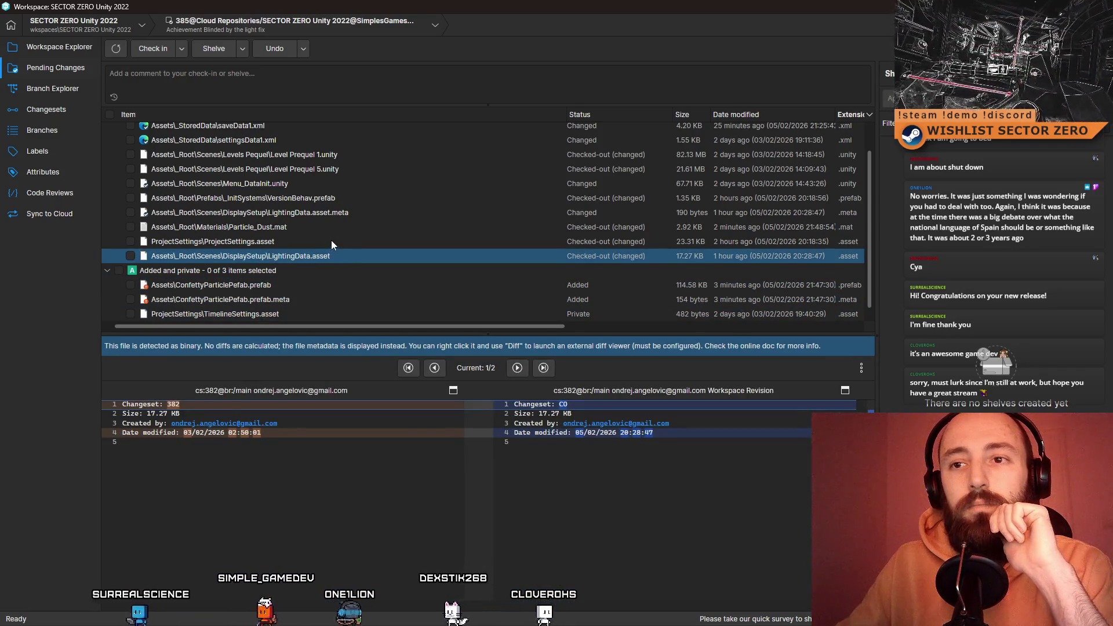
left_click(332, 242)
key("Down")
left_click(310, 241)
left_click(329, 225)
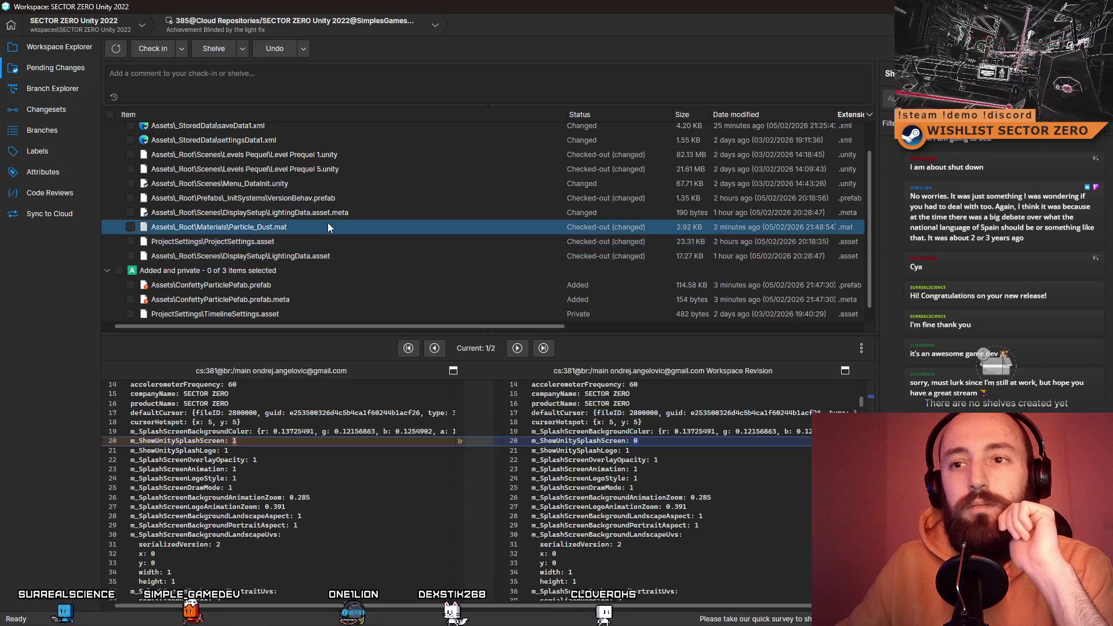
left_click(348, 212)
left_click(353, 198)
left_click(357, 185)
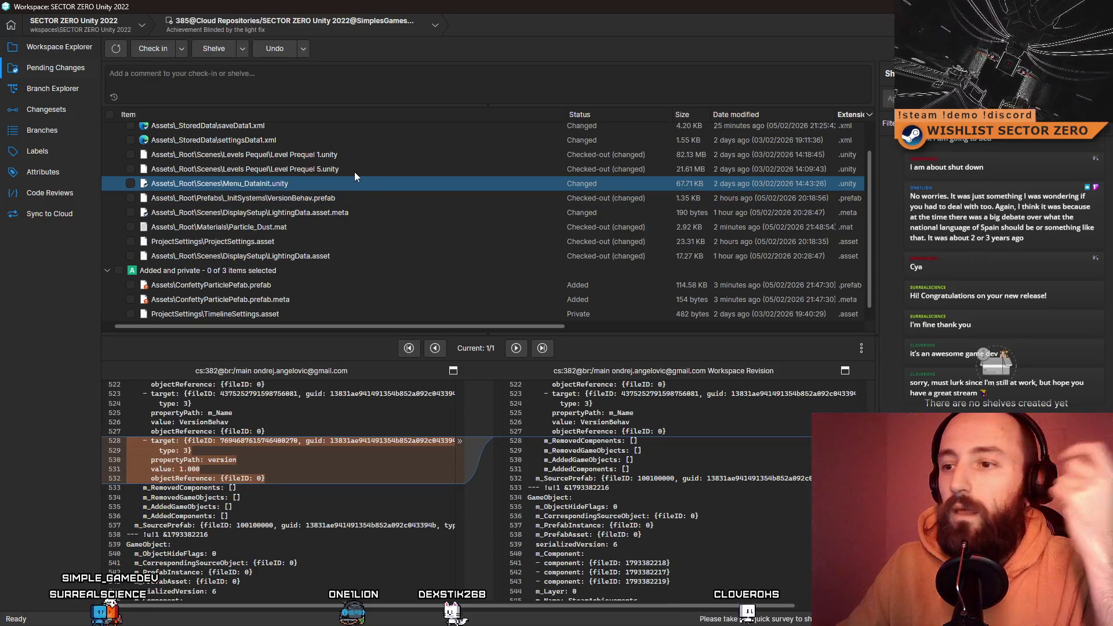
left_click(355, 169)
left_click(353, 154)
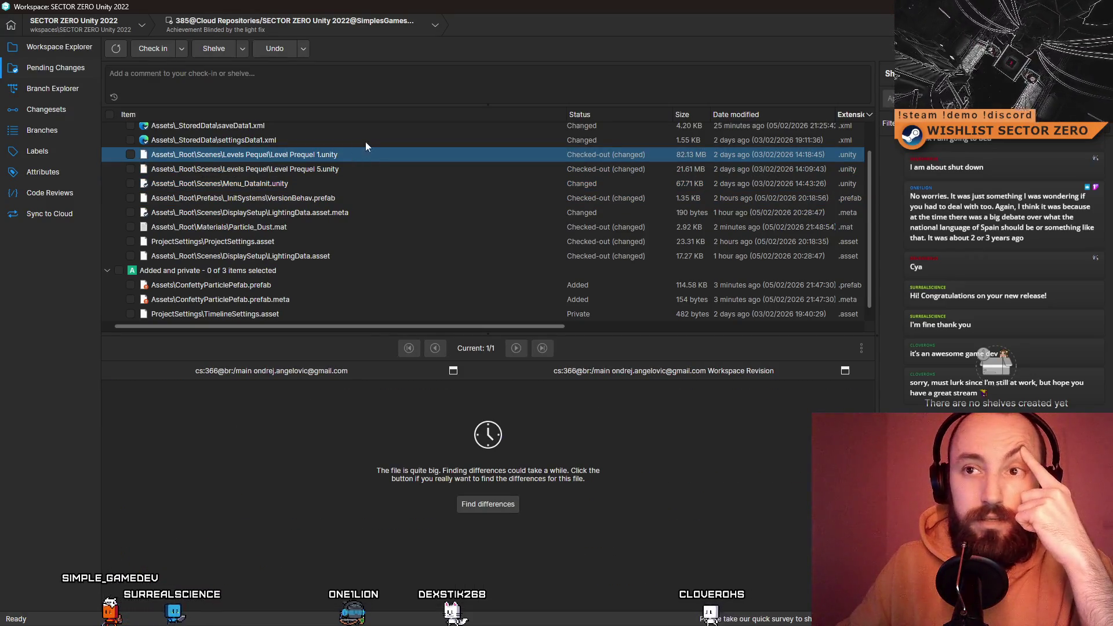
left_click(365, 141)
- Select all pending changes and check them in as 'Stuff + version update'
scroll(353, 168, "up", 1)
scroll(308, 211, "down", 1)
scroll(296, 229, "up", 1)
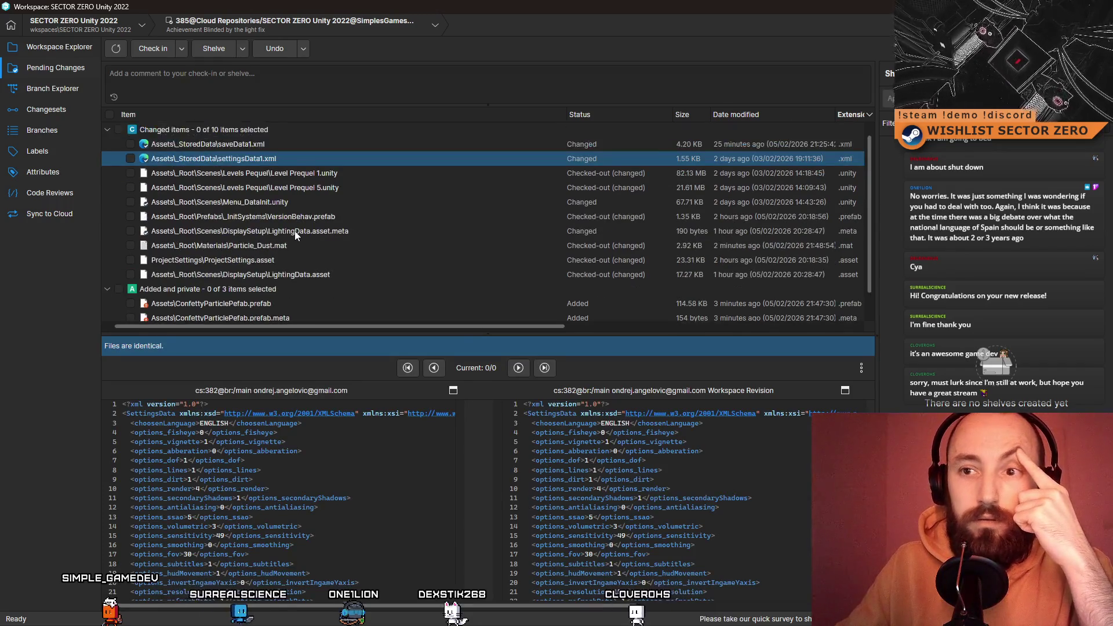
left_click(109, 114)
type("Stuff + version updat")
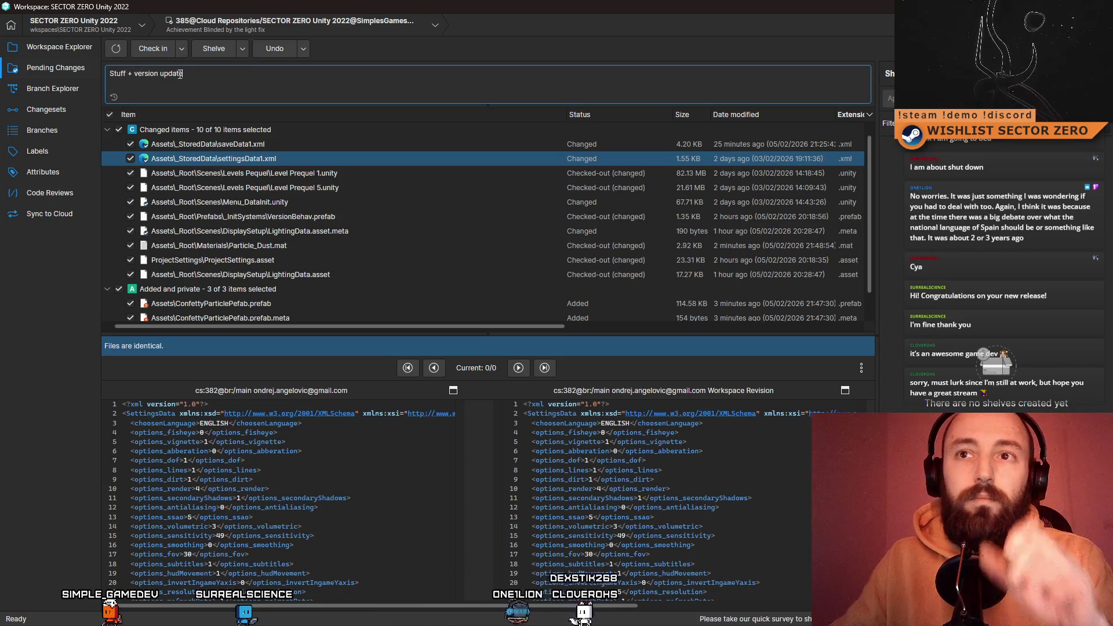
left_click(153, 48)
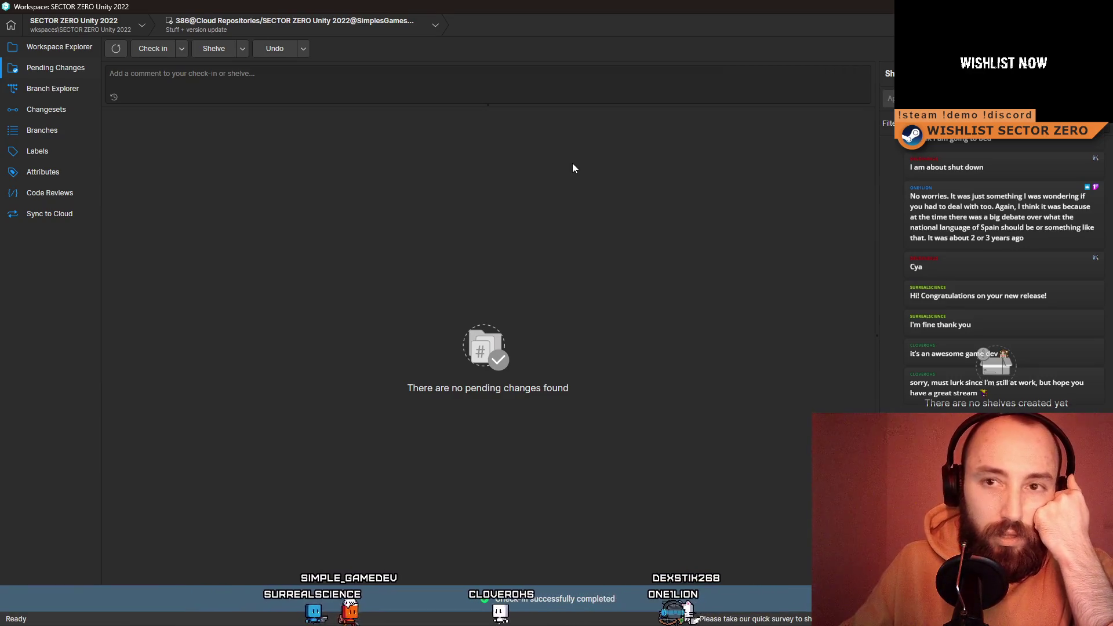
- Drag the Plastic SCM window aside and bring up the Unity Game view
left_click_drag(522, 7, 410, 46)
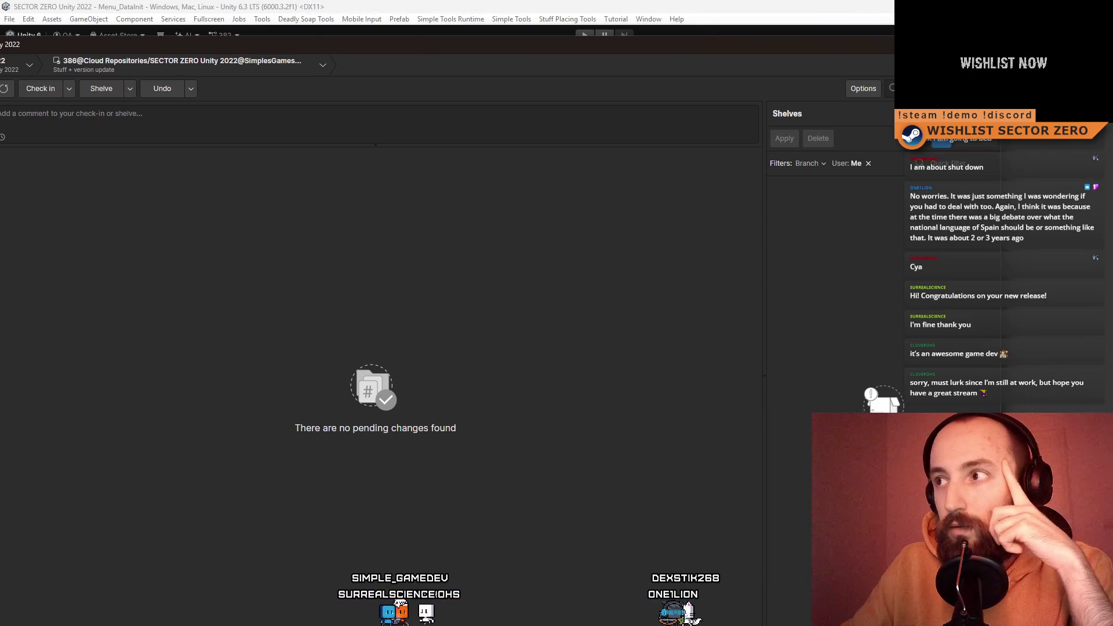
mouse_move(410, 46)
left_mouse_down()
mouse_move(440, 35)
mouse_move(736, 74)
left_mouse_up()
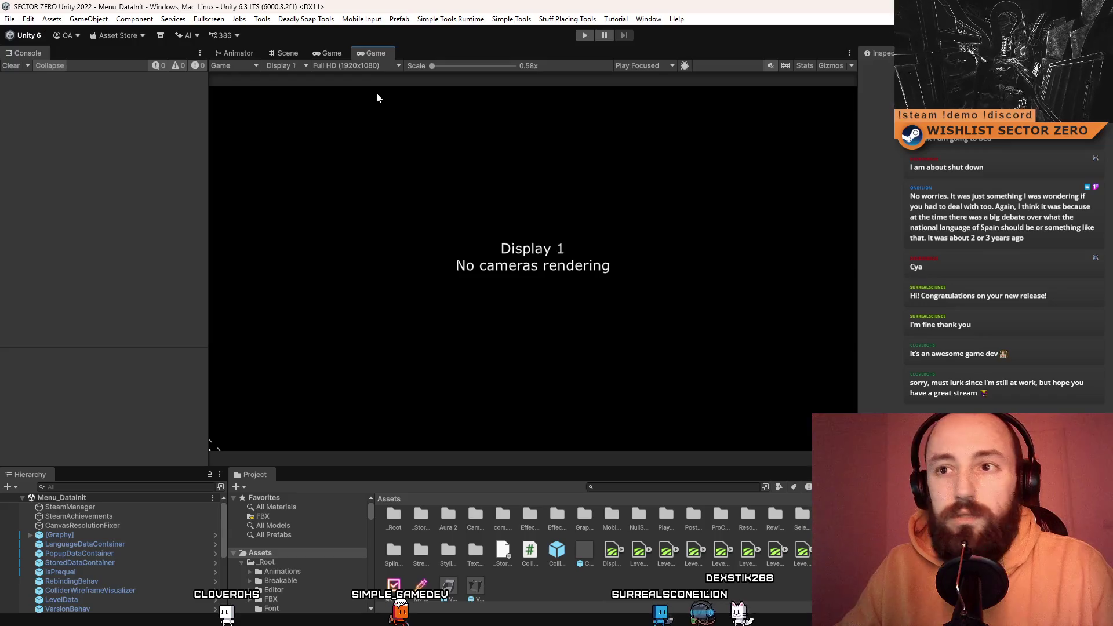
left_click(331, 53)
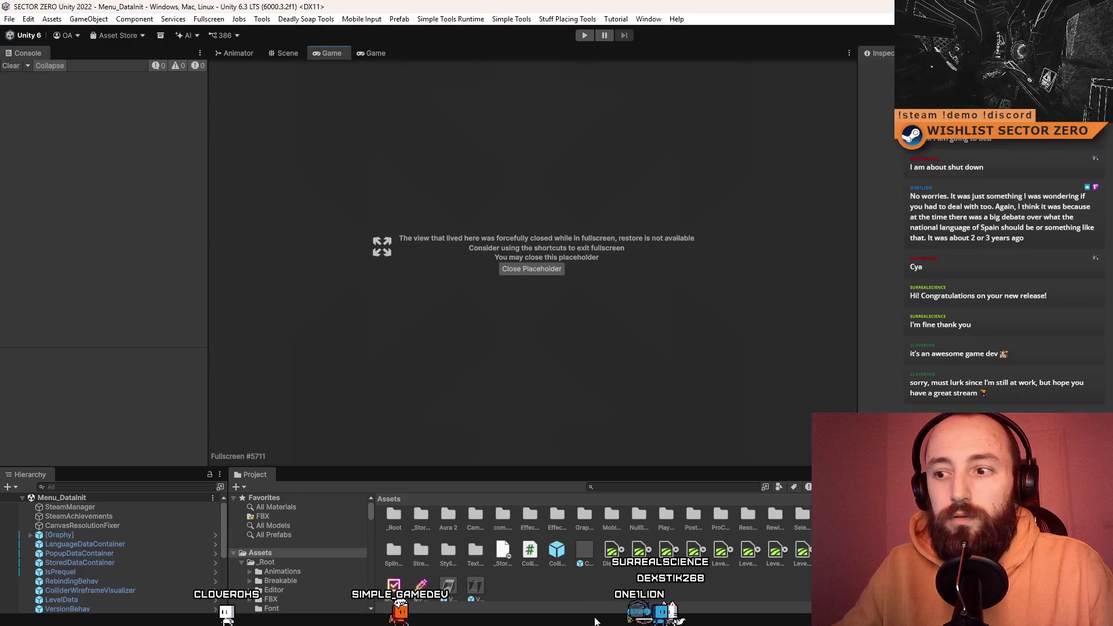
- Enlarge the Hierarchy/Project panels, widen the Game view, and inspect the ColliderWireframeVisualizer prefab
left_click_drag(677, 467, 677, 413)
left_click_drag(858, 347, 882, 346)
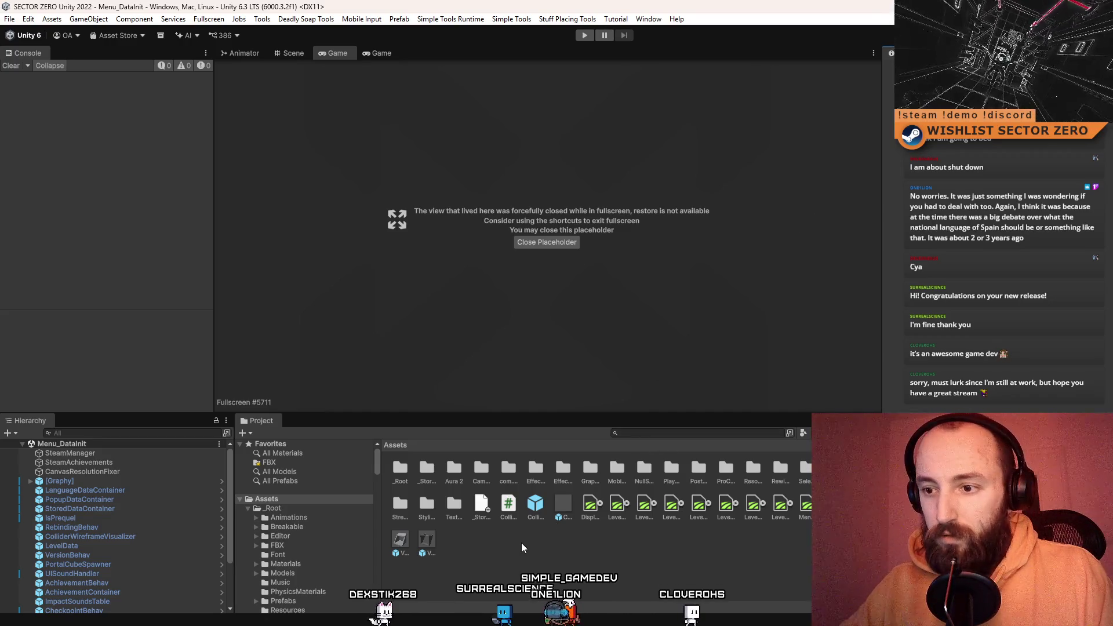
left_click(650, 434)
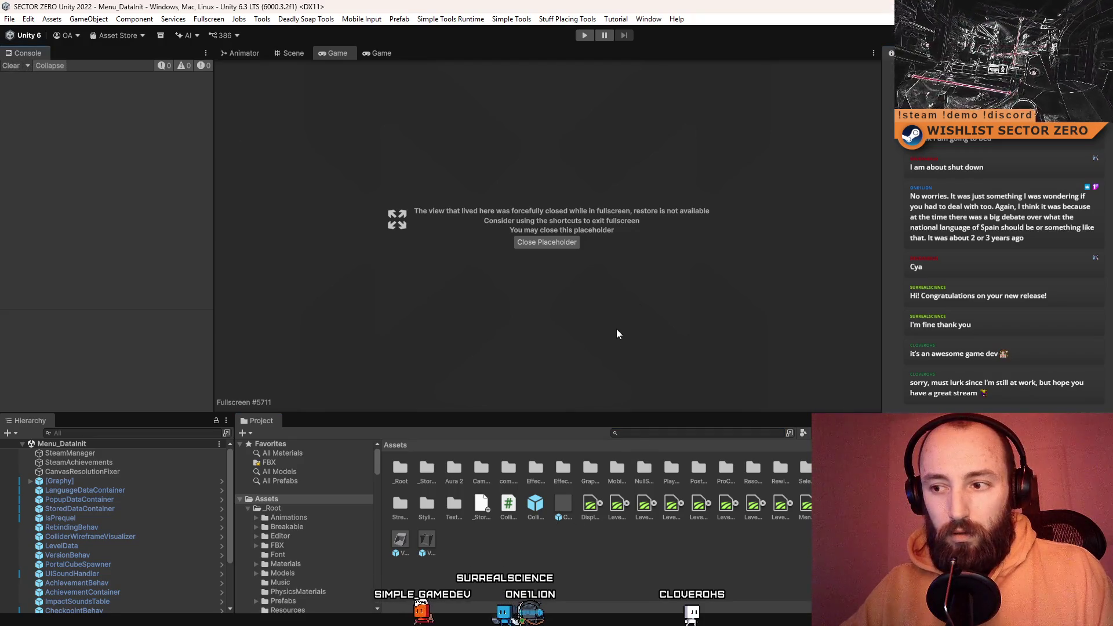
left_click(536, 508)
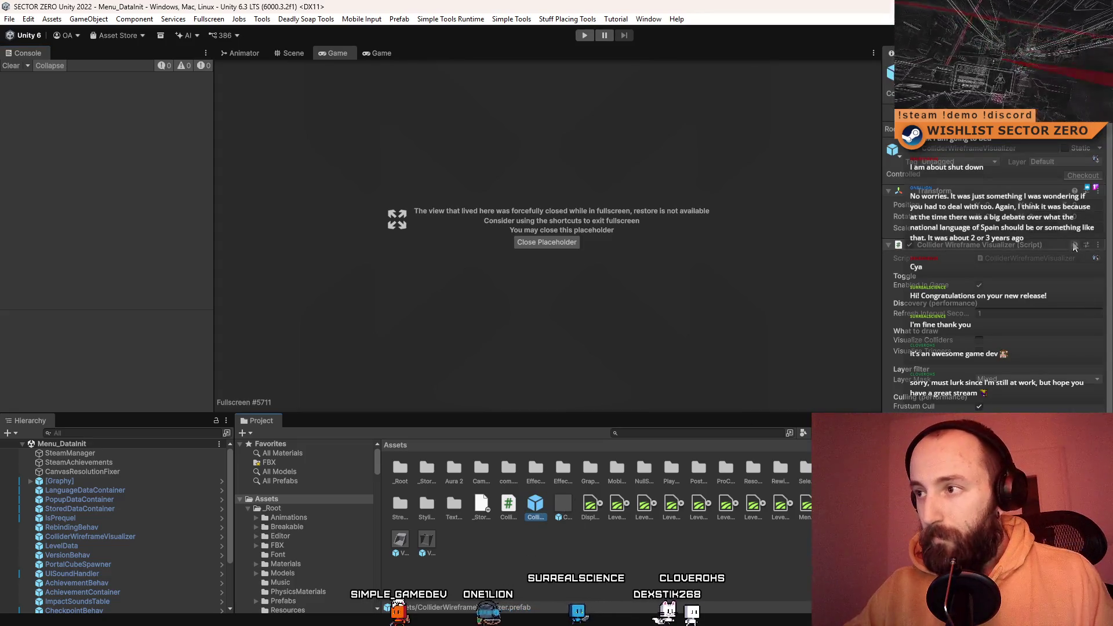
- Select ConfettyParticlePefab and ping its Renderer material in EffectExamples/WeaponEffects/Materials
left_click(563, 507)
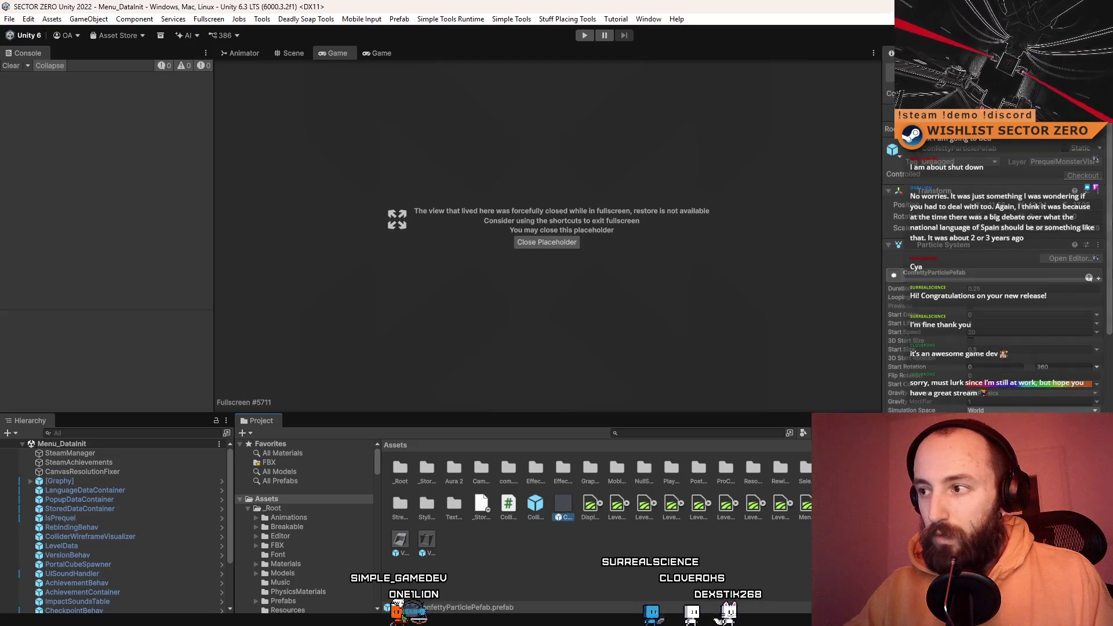
scroll(944, 184, "down", 3)
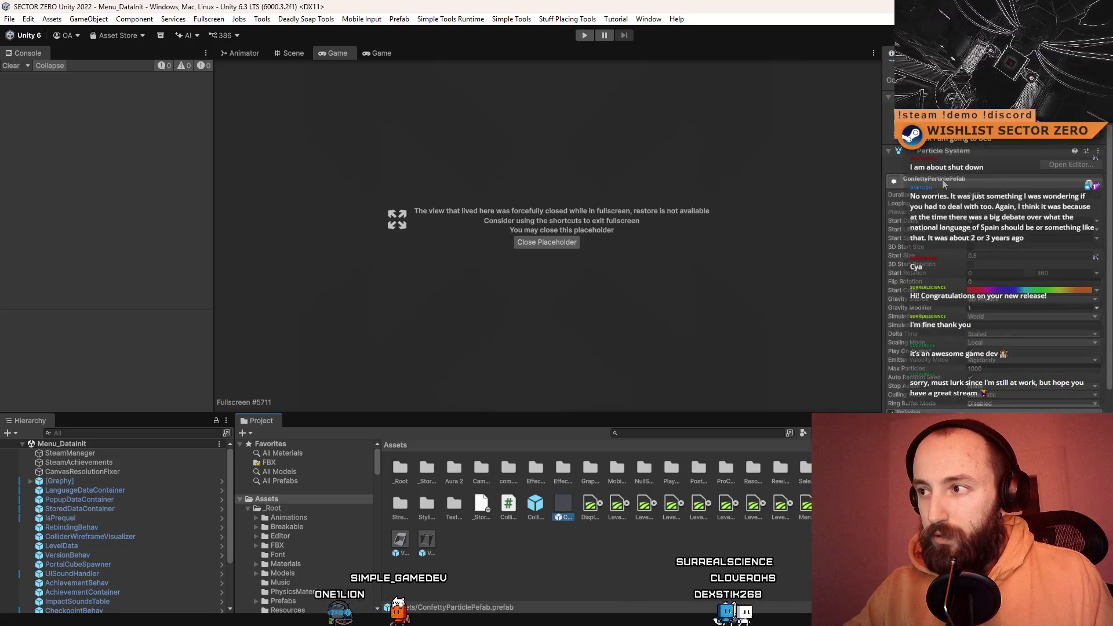
scroll(973, 400, "down", 6)
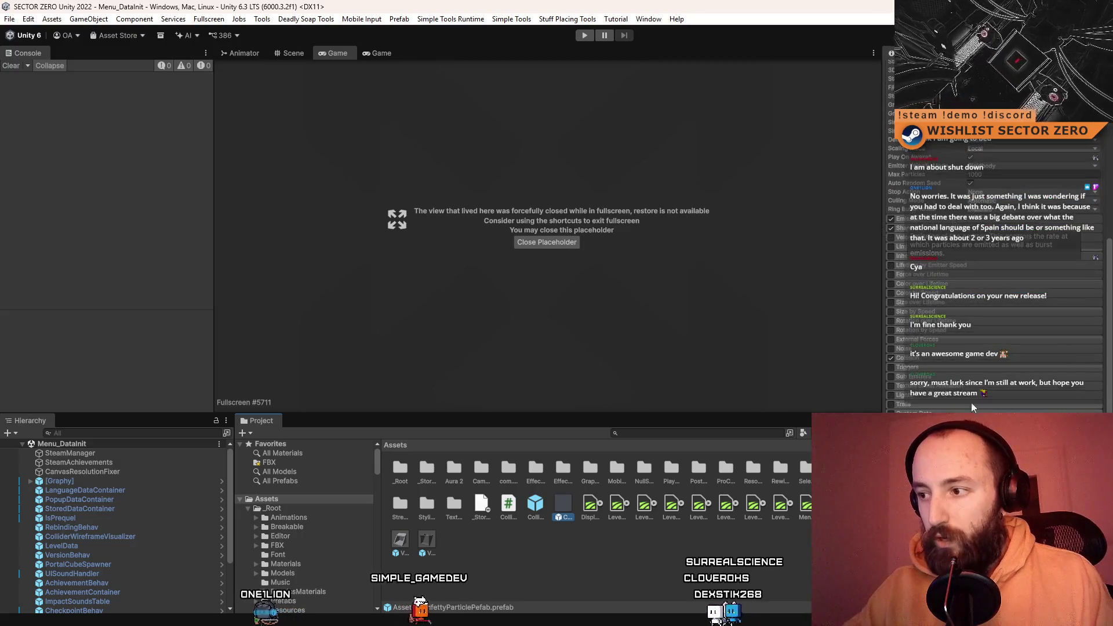
scroll(973, 406, "down", 4)
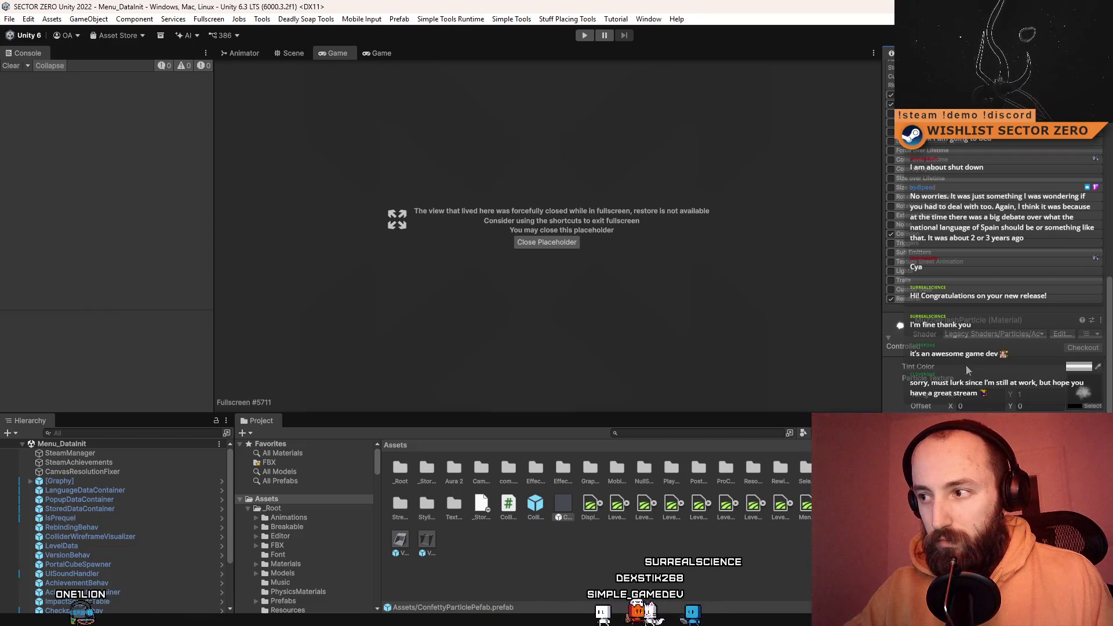
scroll(970, 377, "up", 5)
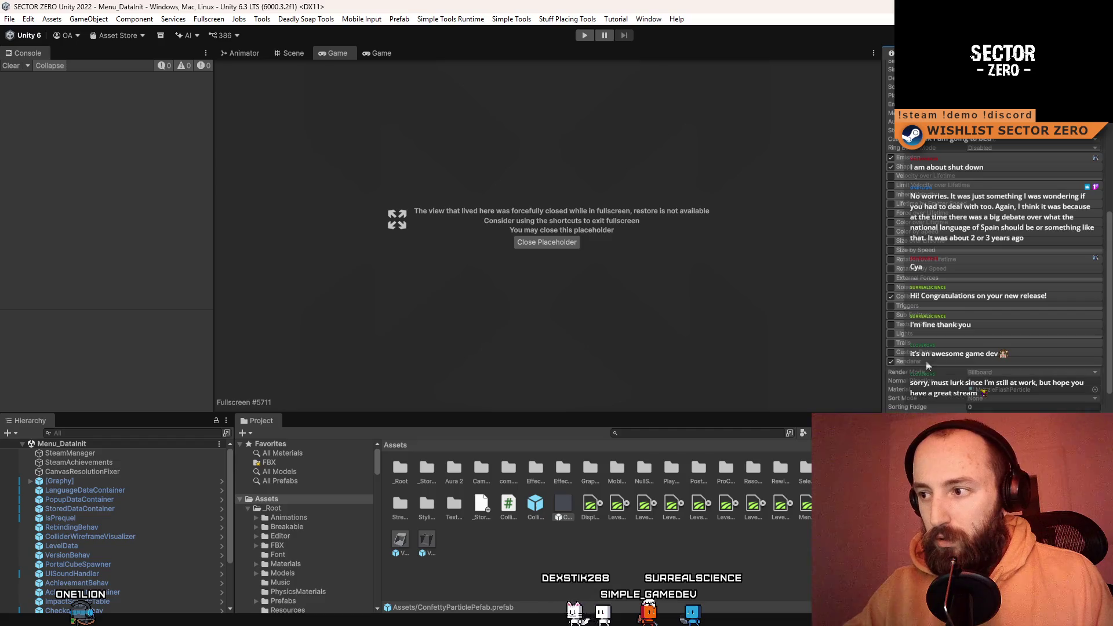
scroll(927, 361, "down", 4)
left_click(1022, 359)
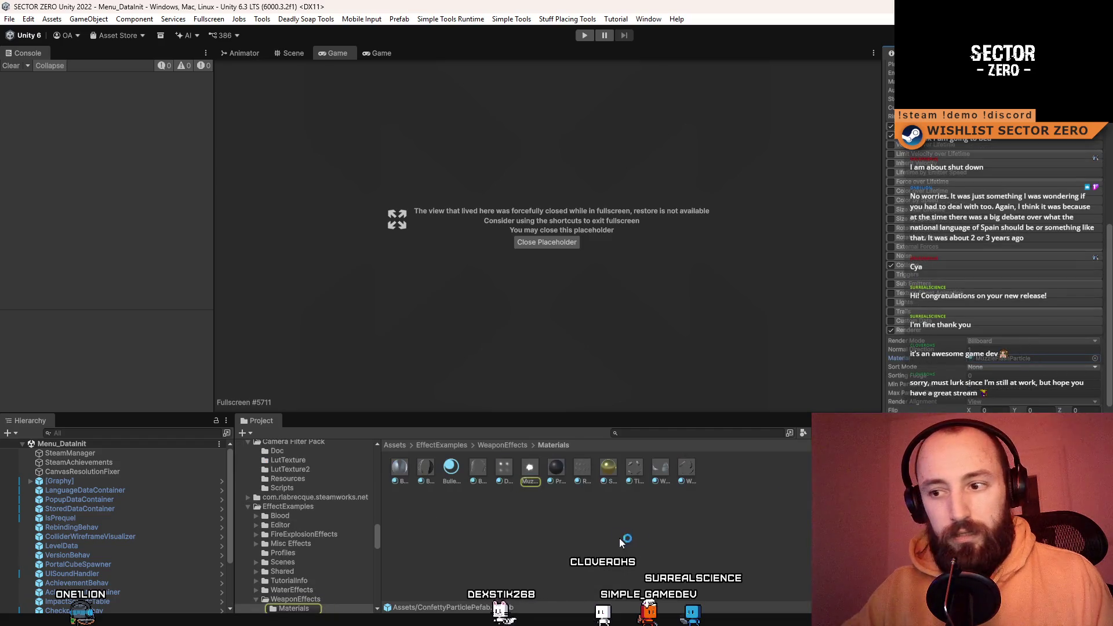
- Duplicate the MuzzleFlashParticle material and move MuzzleFlashParticle 1 into the Assets root
left_click(539, 469)
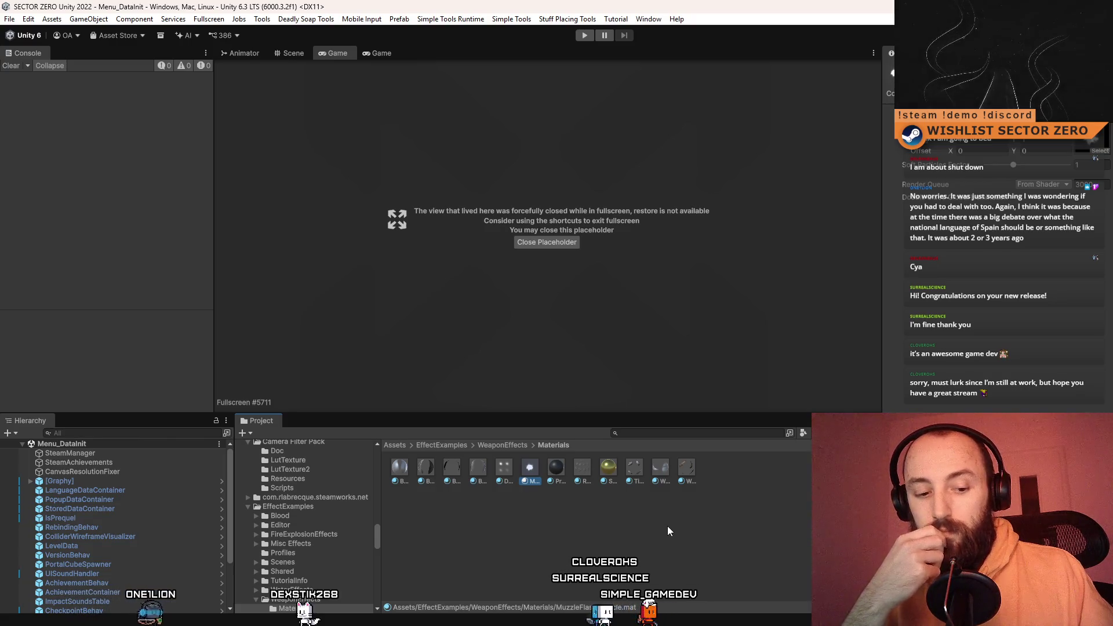
key("ctrl+d")
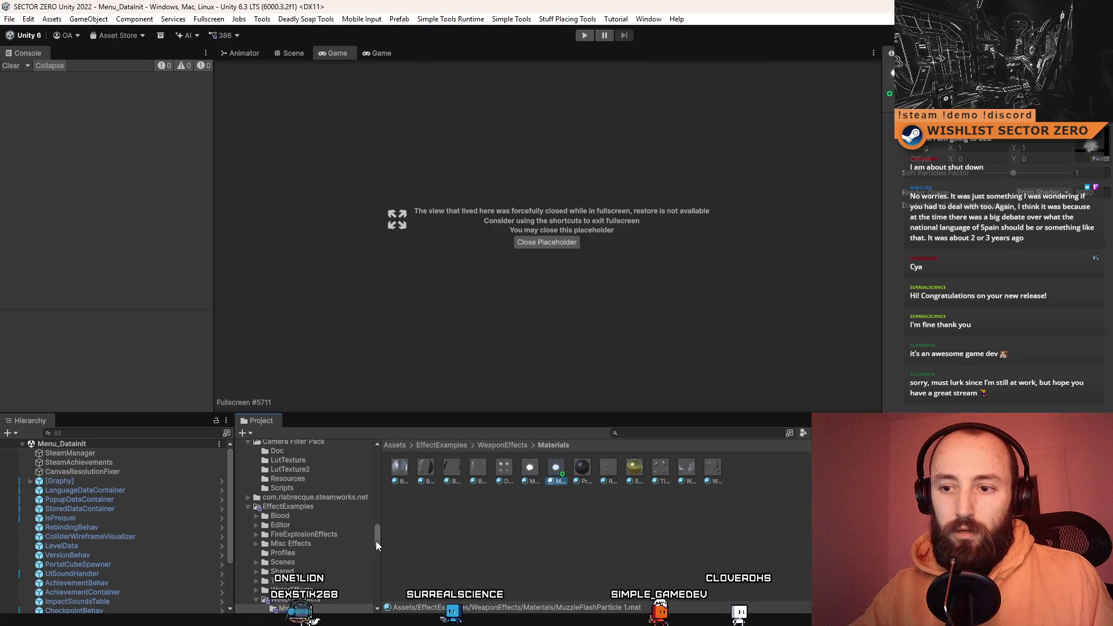
scroll(376, 541, "up", 10)
left_click_drag(554, 467, 286, 502)
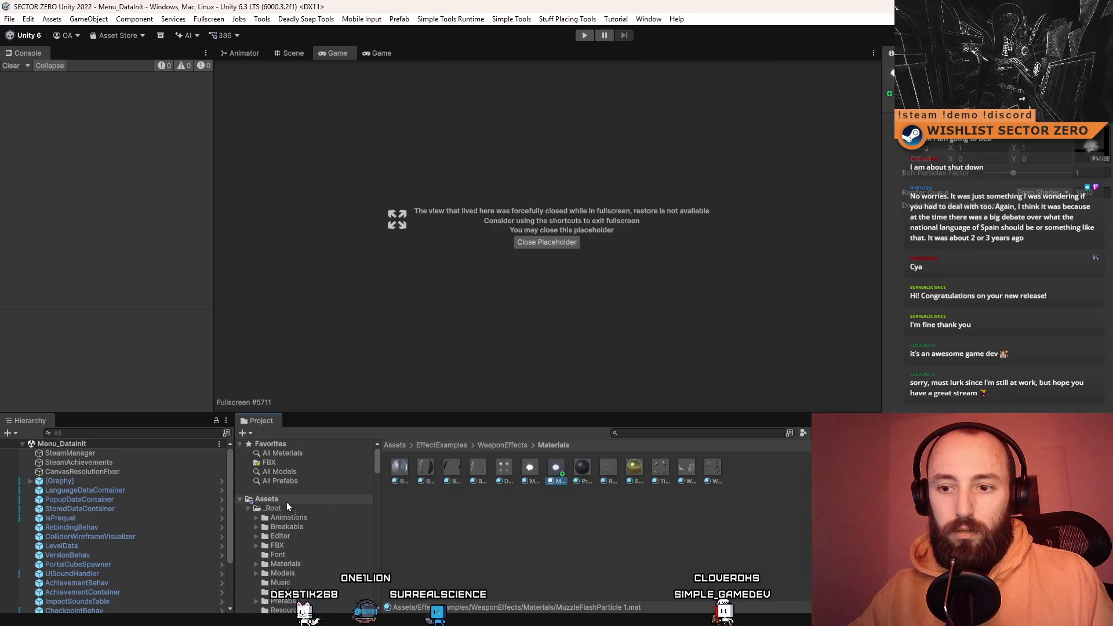
left_click_drag(377, 537, 385, 447)
left_click(266, 499)
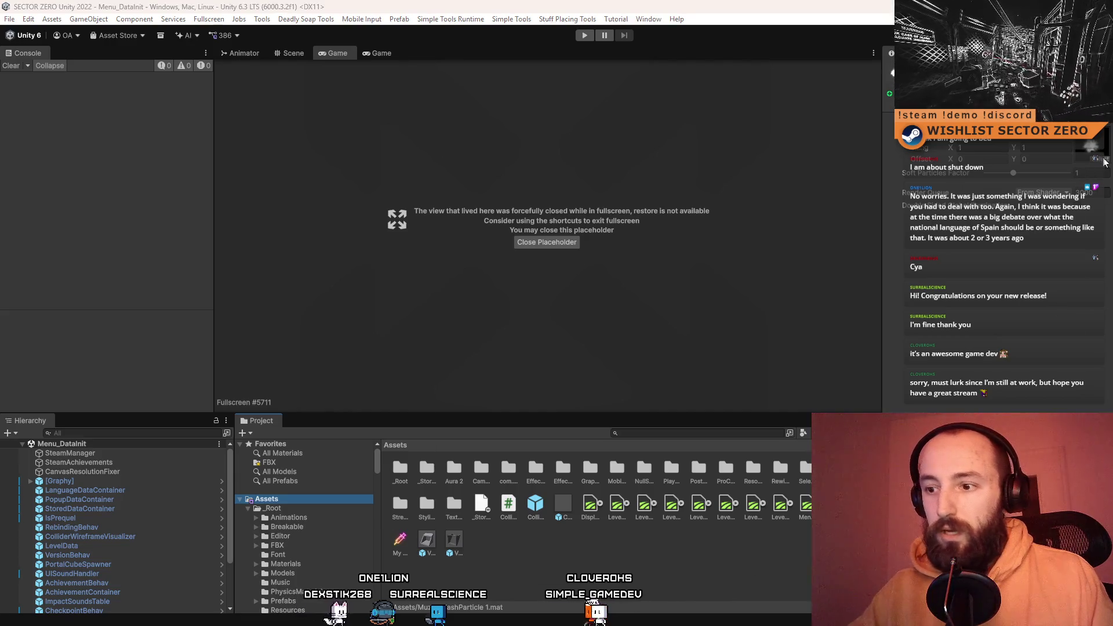
left_click(482, 336)
- Identify the FlashParticle texture, duplicate it, and move FlashParticle 1 into the Assets root
left_click(490, 372)
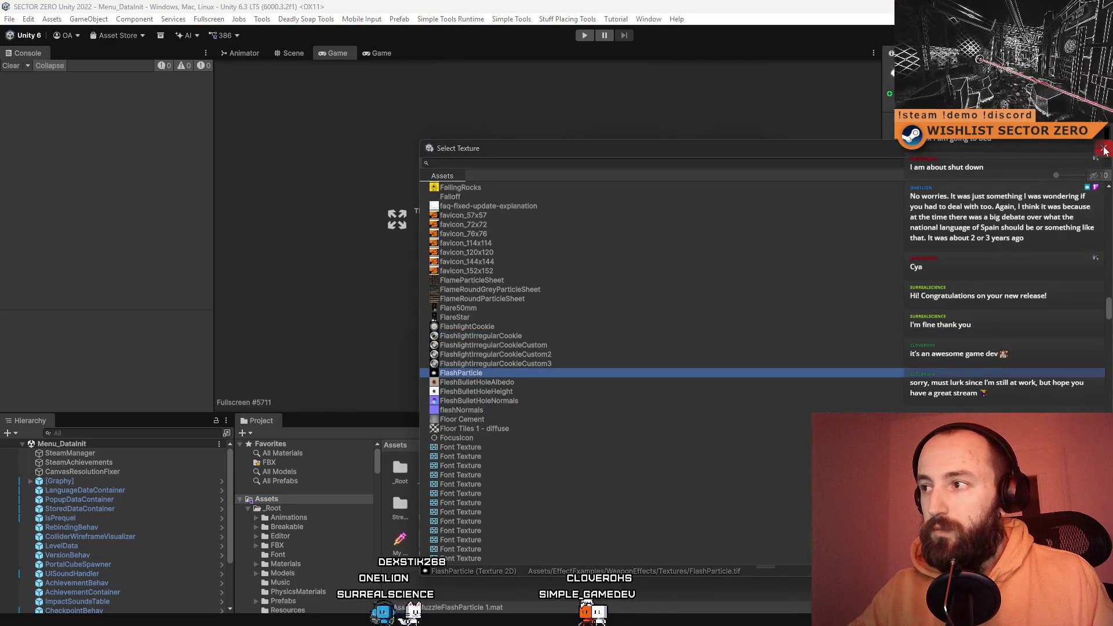
left_click(1105, 150)
type("lash parti")
scroll(560, 534, "down", 1, "ctrl")
left_click(439, 455)
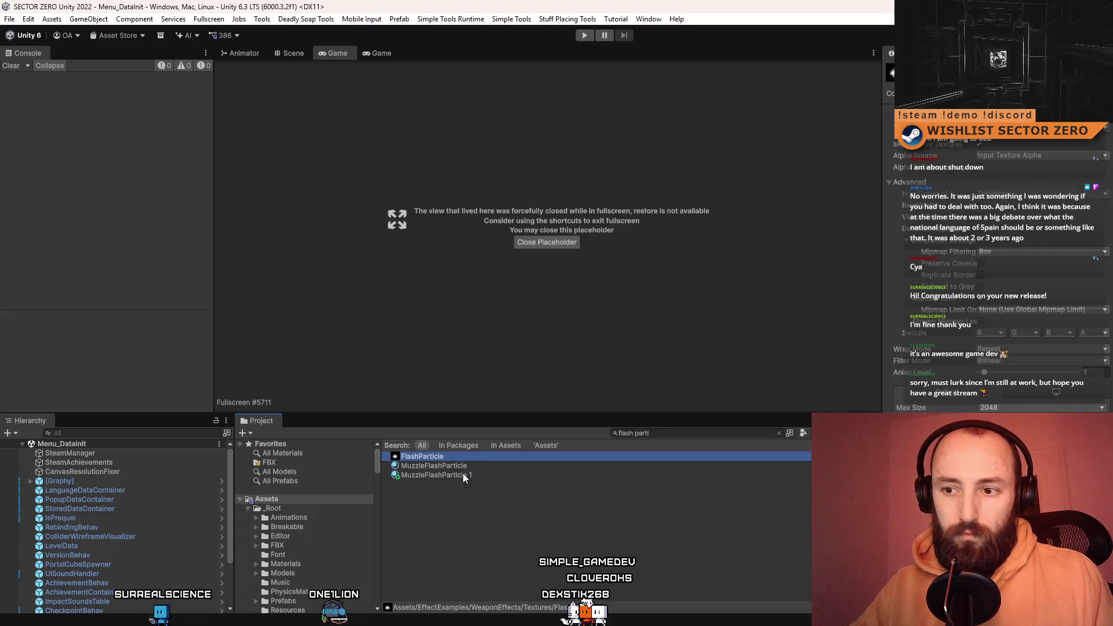
key("ctrl+d")
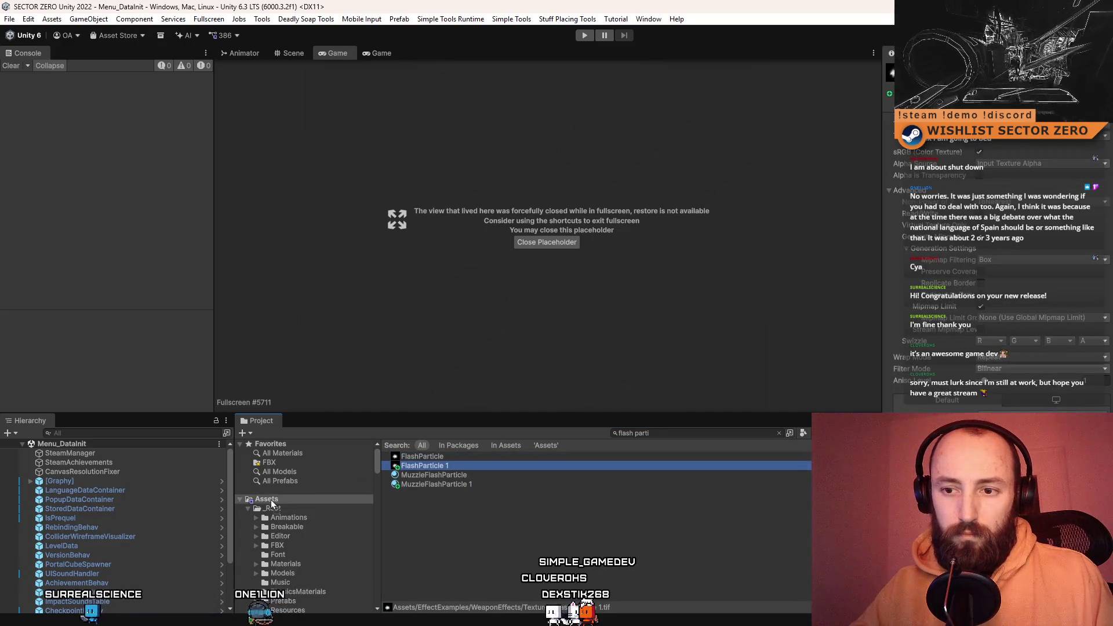
left_click(272, 506)
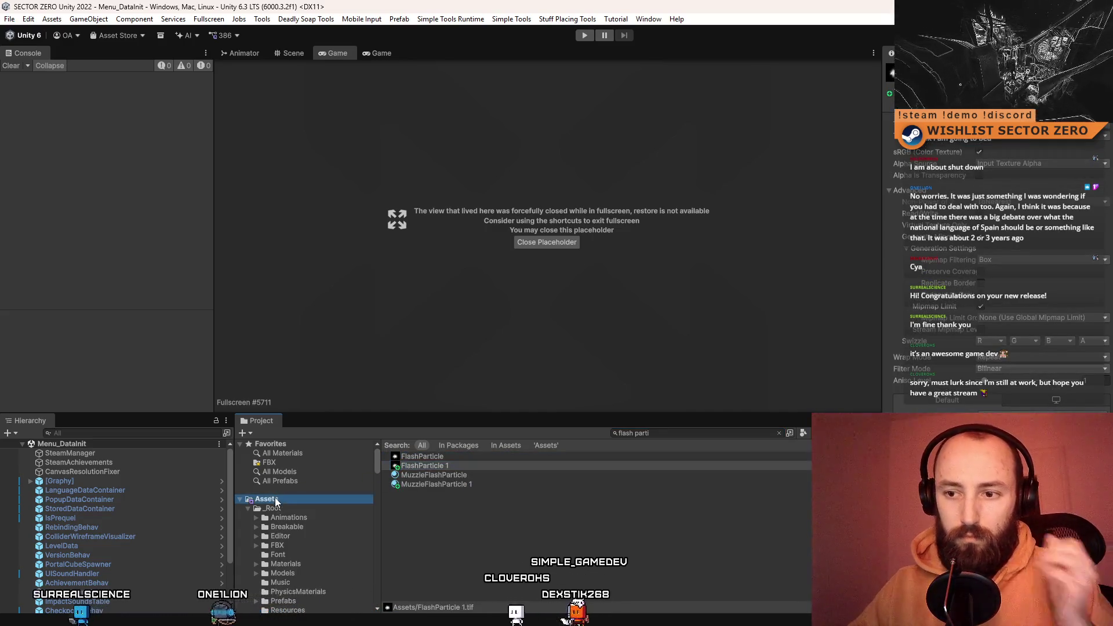
left_click(318, 499)
- Create a new folder named ConfettyParticle in the Assets root
right_click(584, 548)
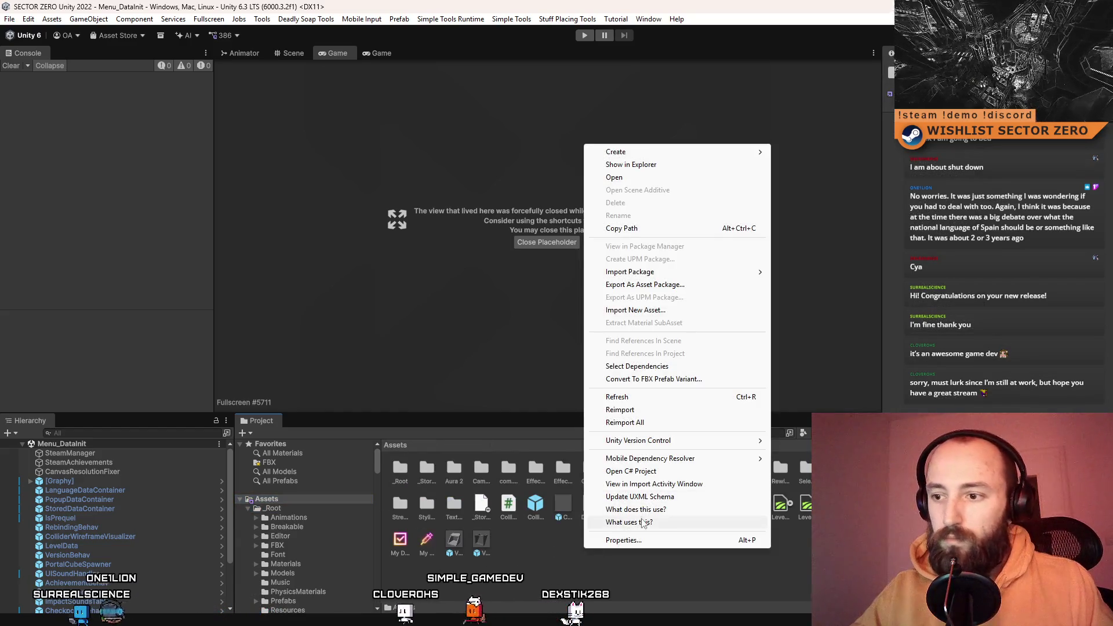
mouse_move(652, 151)
left_click(801, 151)
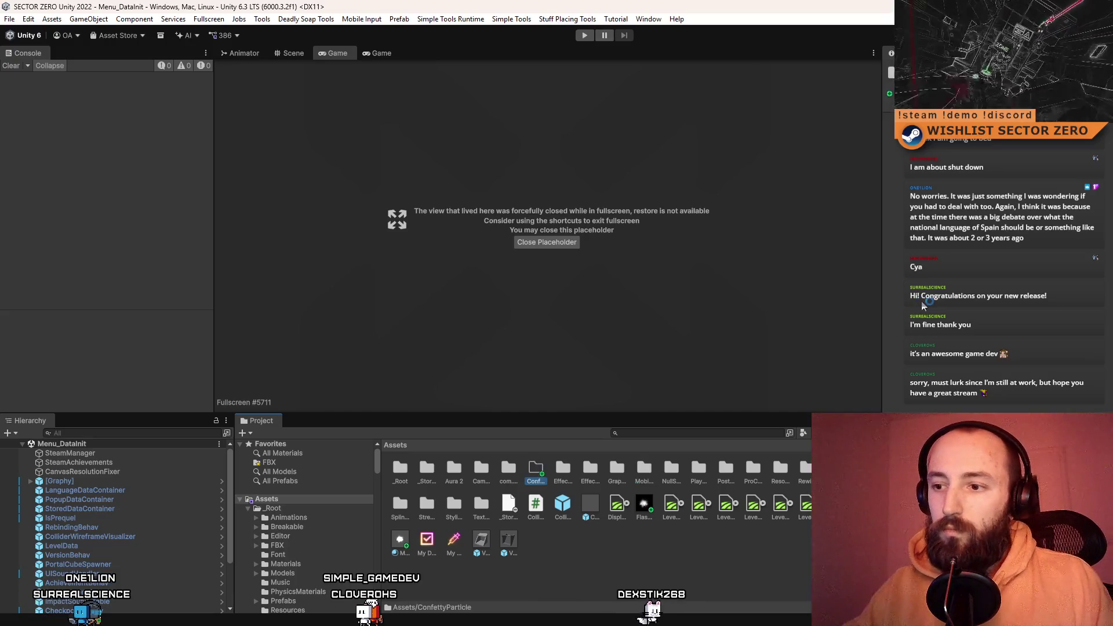
left_click(653, 509)
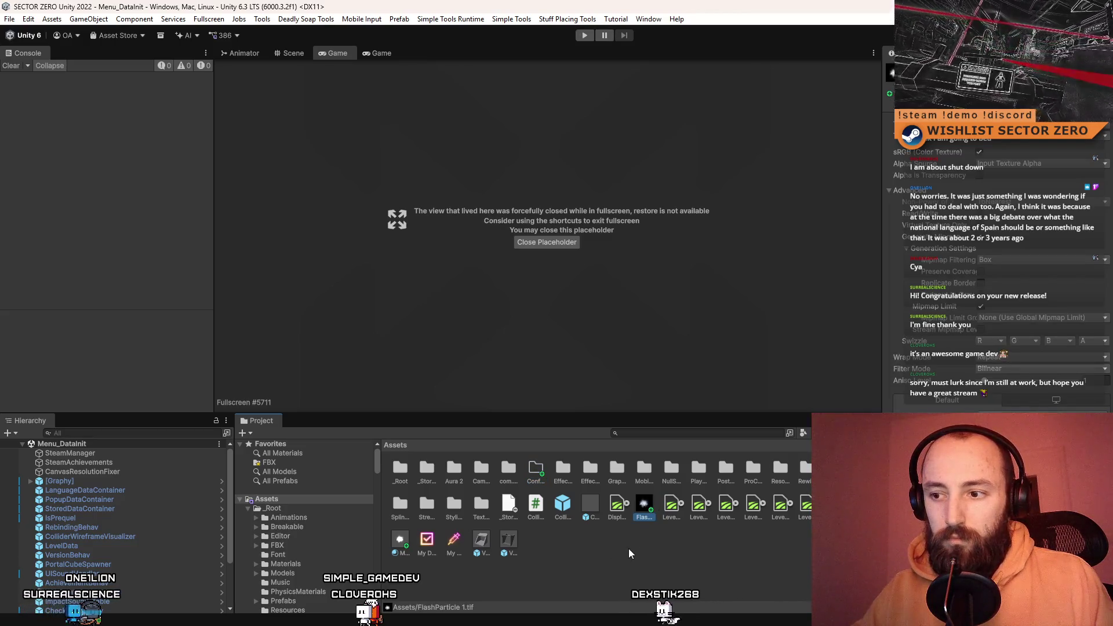
scroll(610, 554, "up", 2)
- Rename the FlashParticle 1 texture to ConfettyParticle
scroll(610, 556, "down", 3)
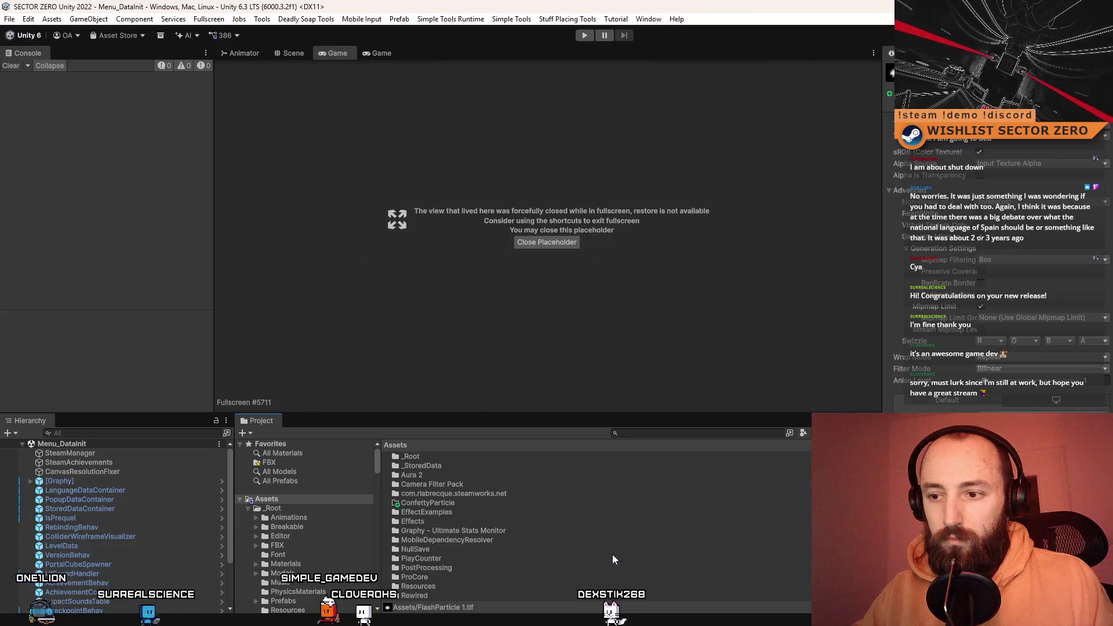
scroll(566, 533, "down", 2)
scroll(549, 523, "down", 5)
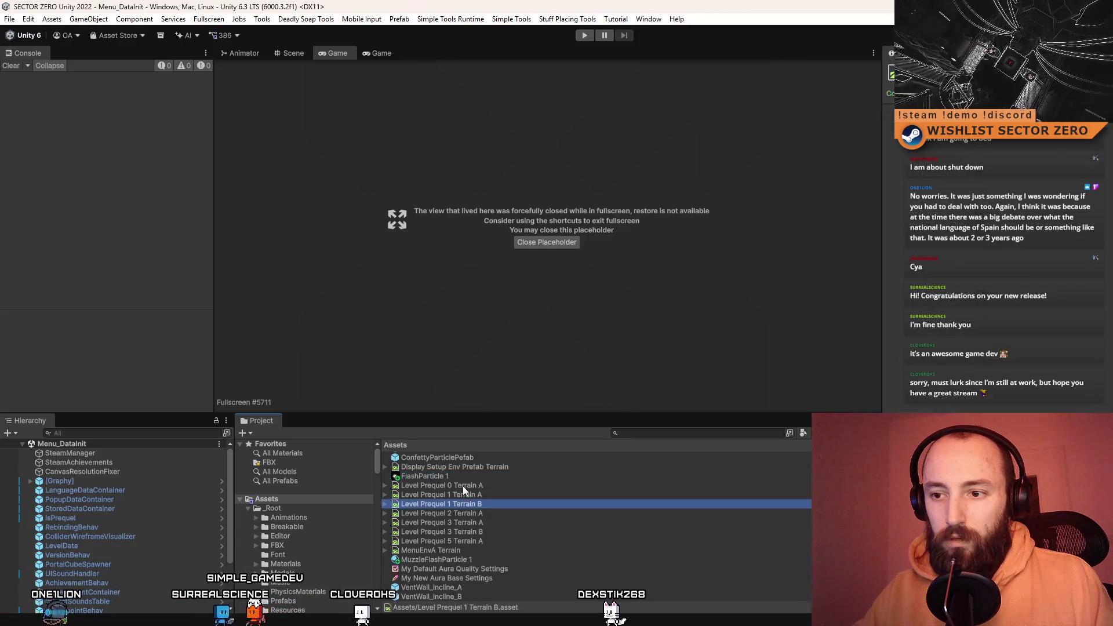
left_click(473, 475)
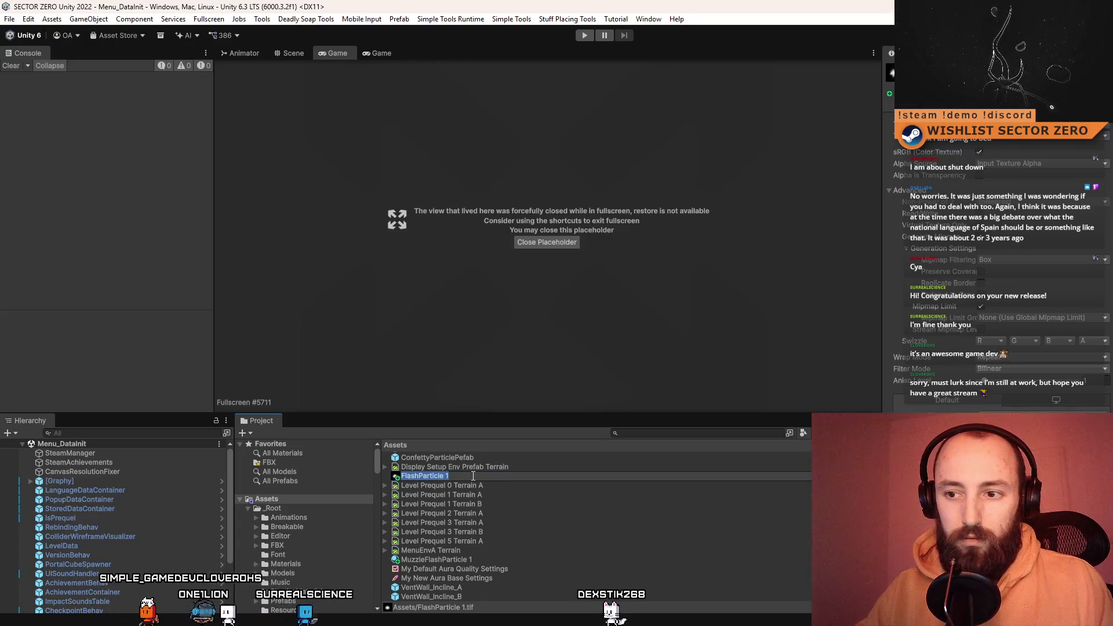
type("ConfettyPart")
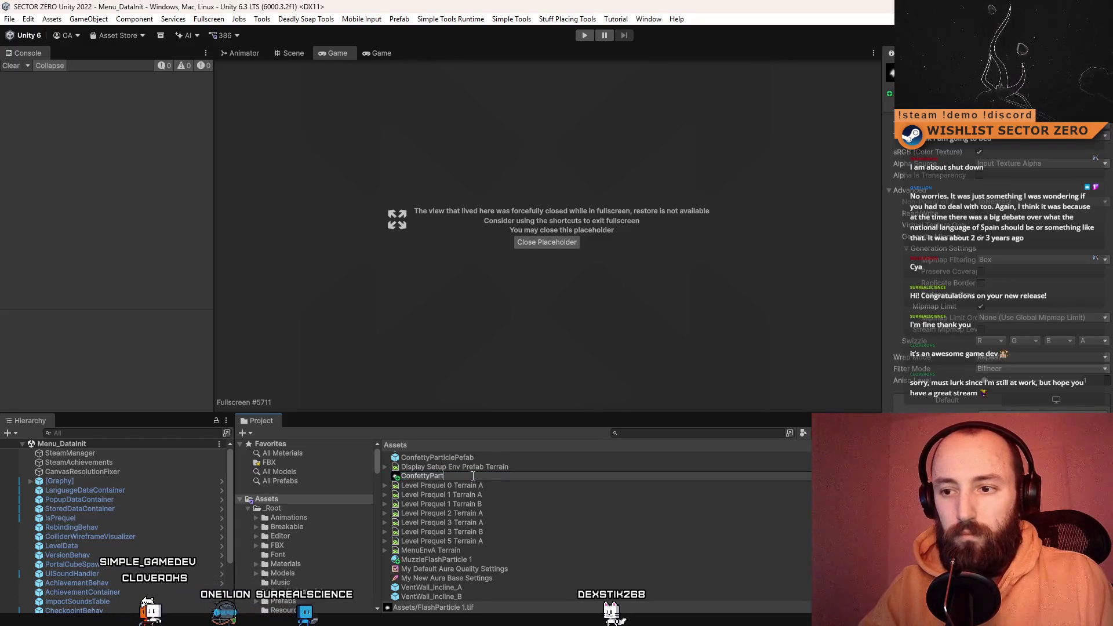
type("icle")
key("Return")
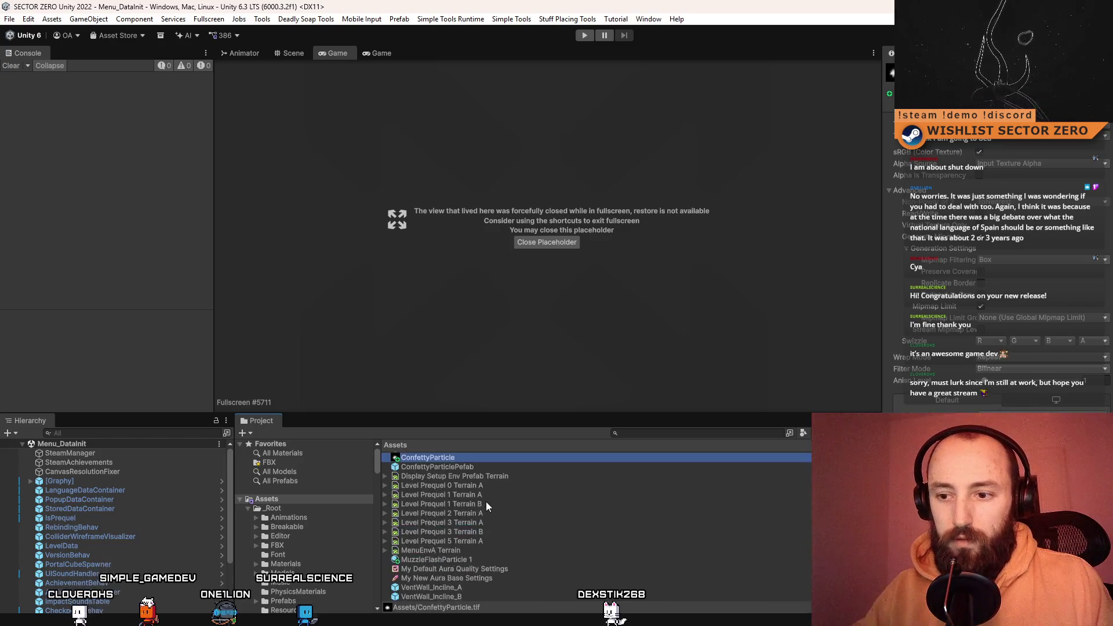
- Rename the MuzzleFlashParticle 1 material to ConfettyParticle as well
left_click(475, 560)
key("F2")
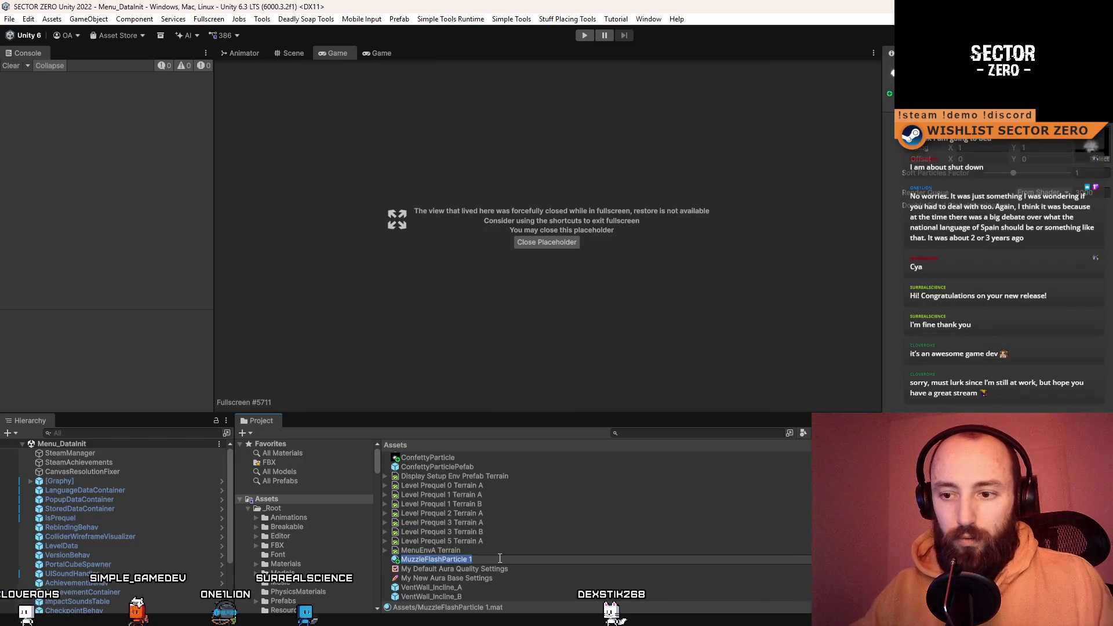
type("ConfettyParticle")
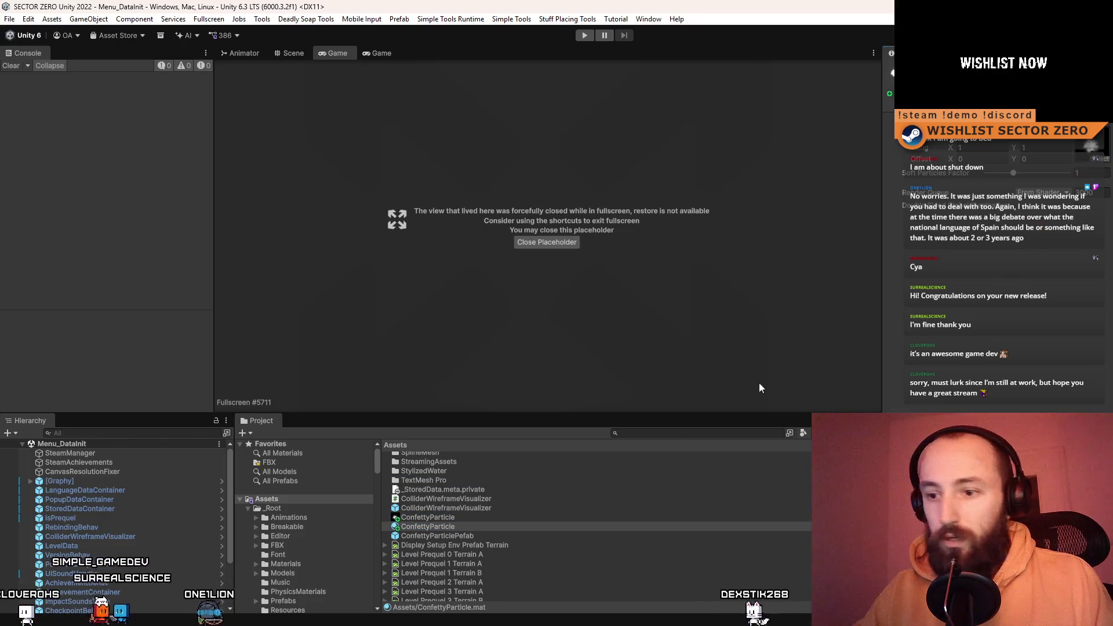
left_click(454, 518, "ctrl")
- Move both ConfettyParticle assets into the ConfettyParticle folder and check its contents
mouse_move(461, 519)
left_mouse_down()
mouse_move(487, 461)
mouse_move(395, 455)
mouse_move(454, 503)
left_mouse_up()
scroll(455, 504, "down", 2)
scroll(446, 502, "up", 2)
left_click(452, 501)
double_click(459, 501)
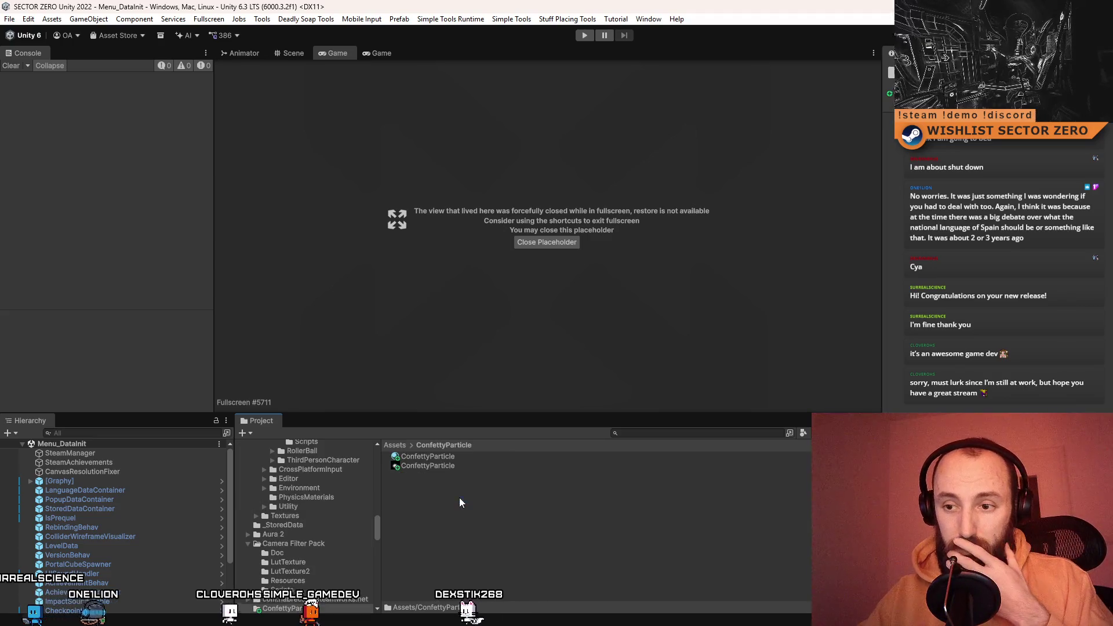
left_click(396, 445)
- Move the ConfettyParticlePefab prefab into the ConfettyParticle folder as well
scroll(453, 528, "down", 5)
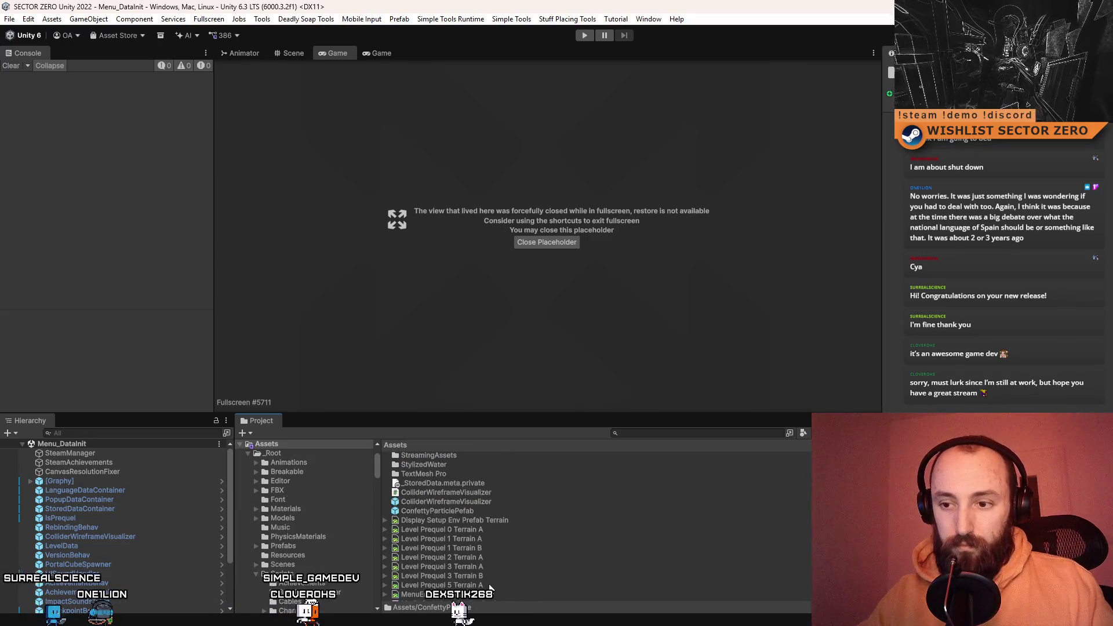
left_click(478, 510)
scroll(490, 540, "up", 3)
mouse_move(475, 583)
left_mouse_down()
mouse_move(462, 451)
mouse_move(456, 472)
left_mouse_up()
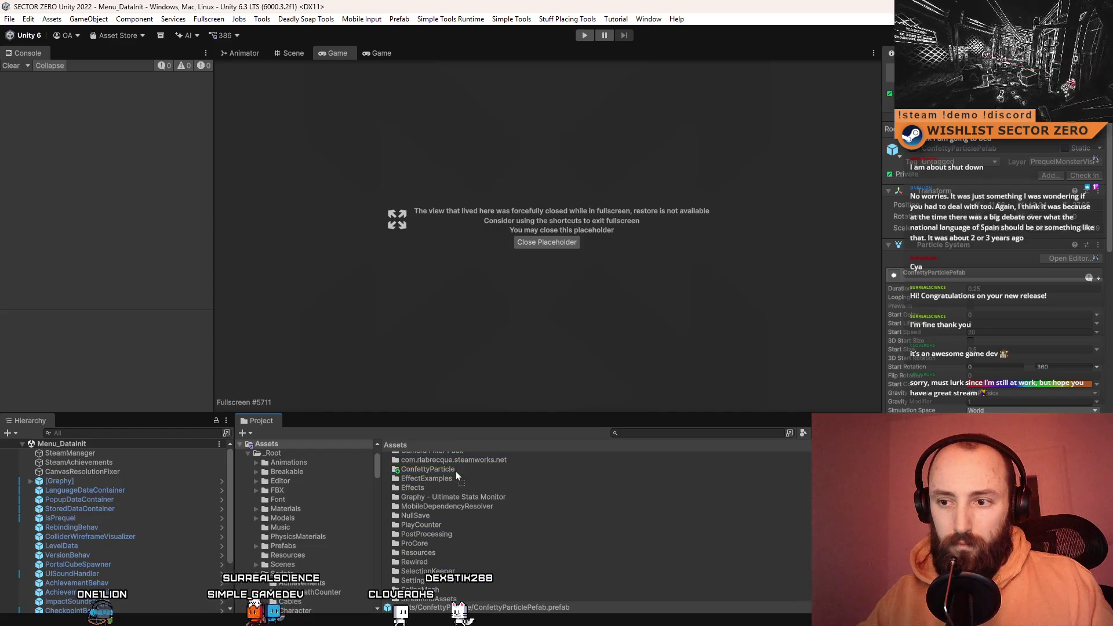
double_click(458, 469)
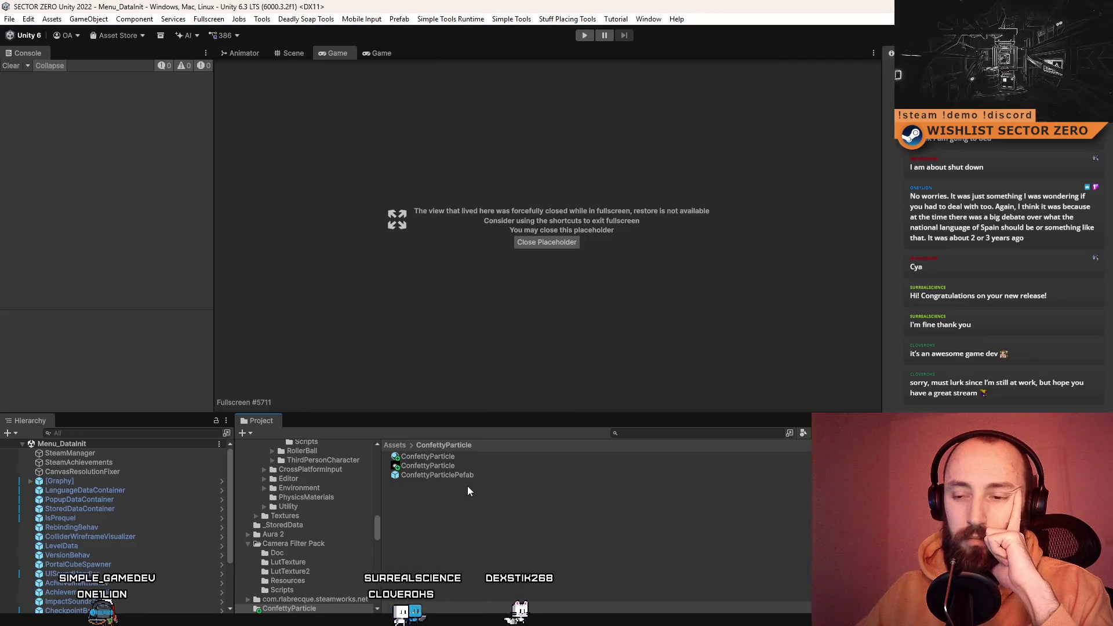
left_click(468, 476)
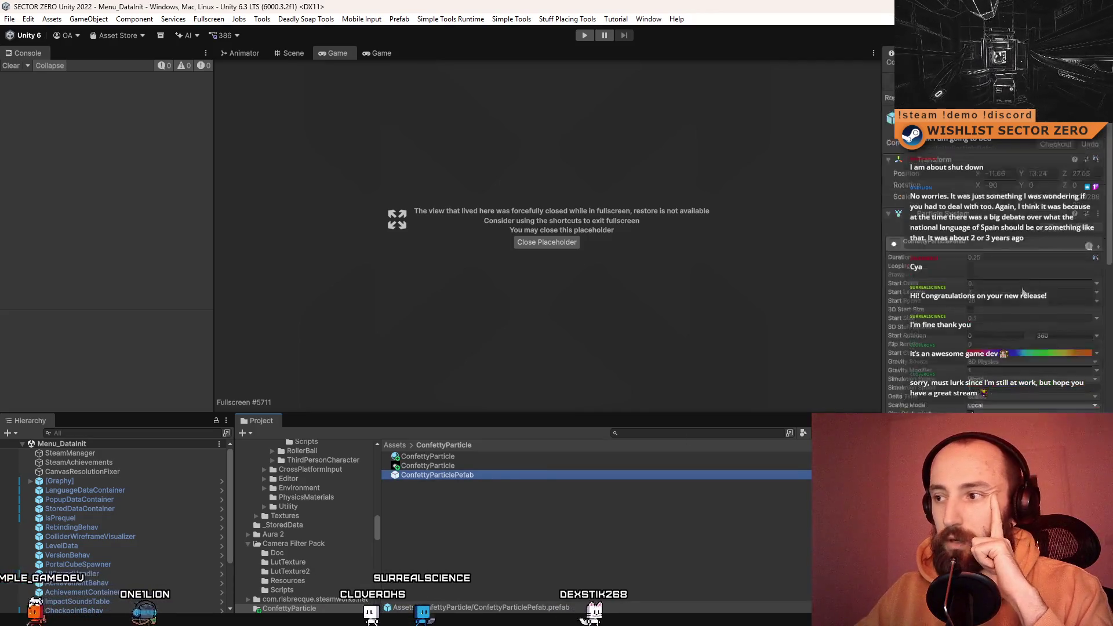
scroll(1015, 283, "down", 15)
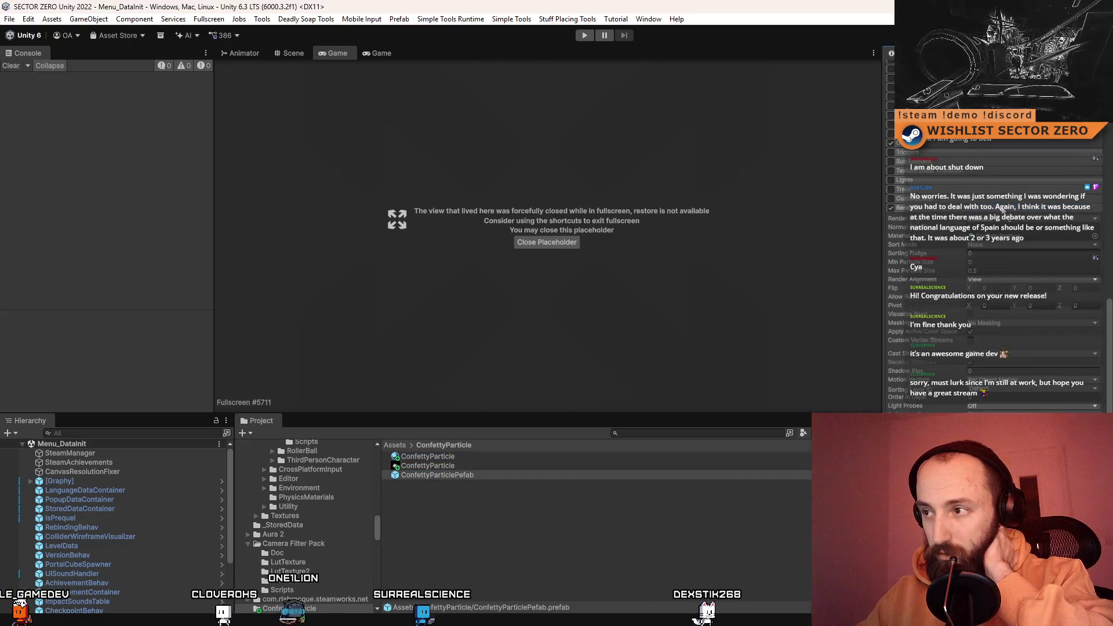
left_click(546, 540)
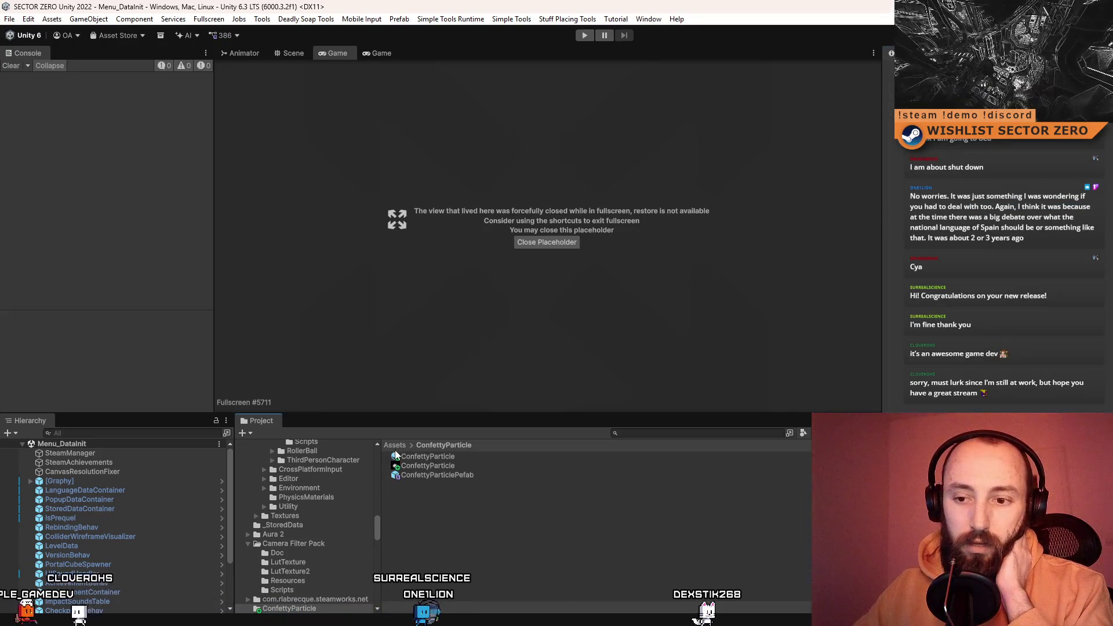
- Show the _Root folder's contents in the Project tree, collapsing the Scripts folder
left_click_drag(379, 527, 378, 458)
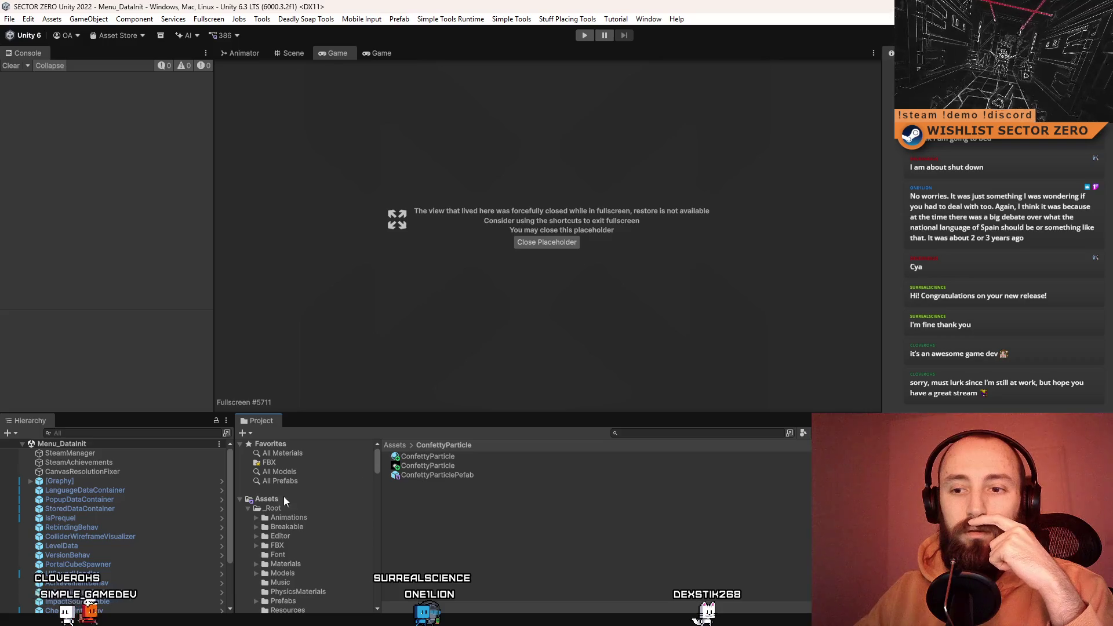
left_click(272, 509)
scroll(272, 517, "down", 3)
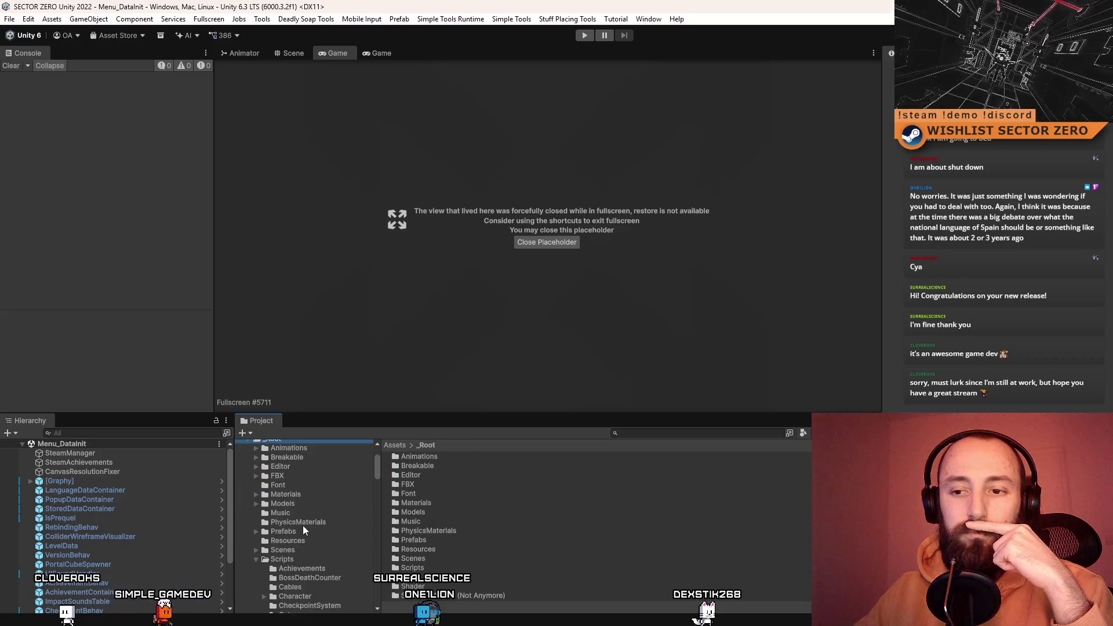
scroll(273, 530, "down", 2)
left_click(255, 524)
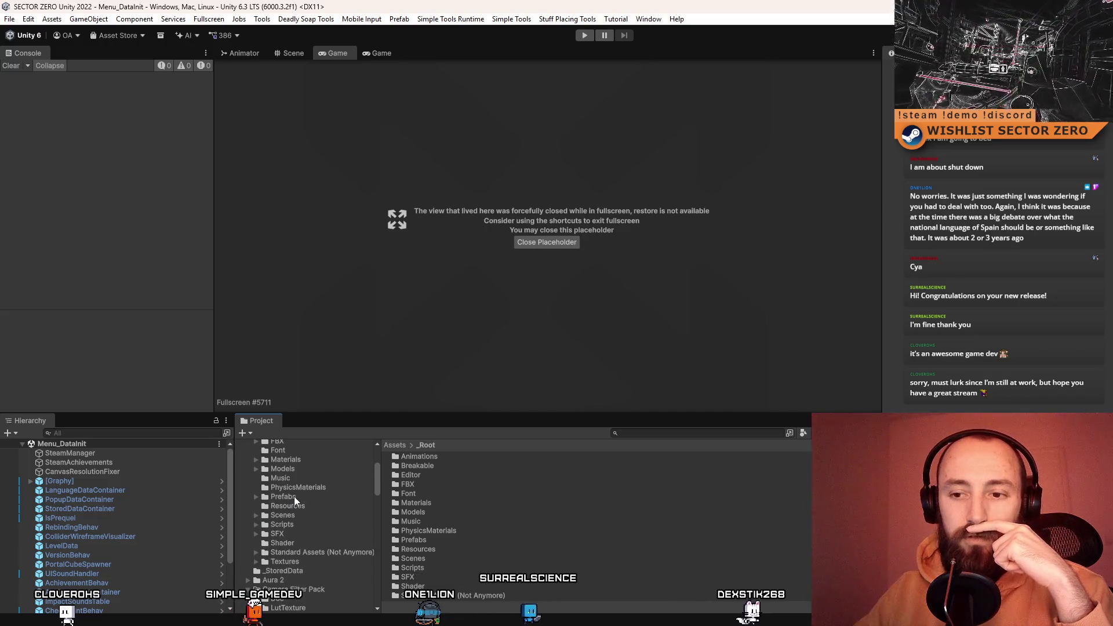
scroll(299, 487, "up", 3)
- Create a new folder named Features inside _Root
right_click(291, 474)
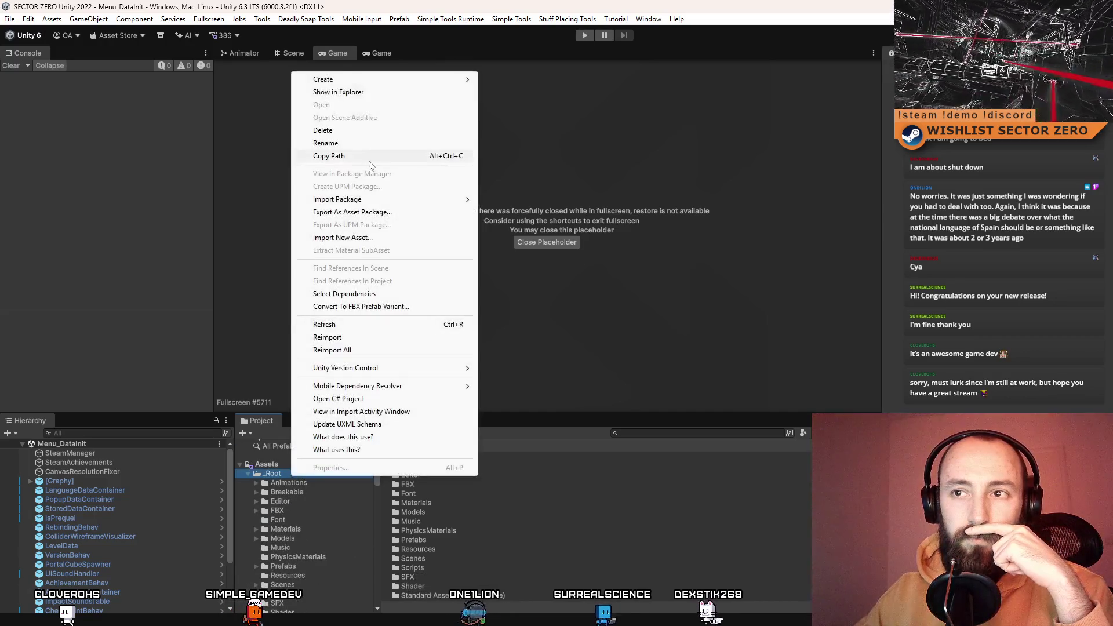
mouse_move(342, 79)
left_click(510, 80)
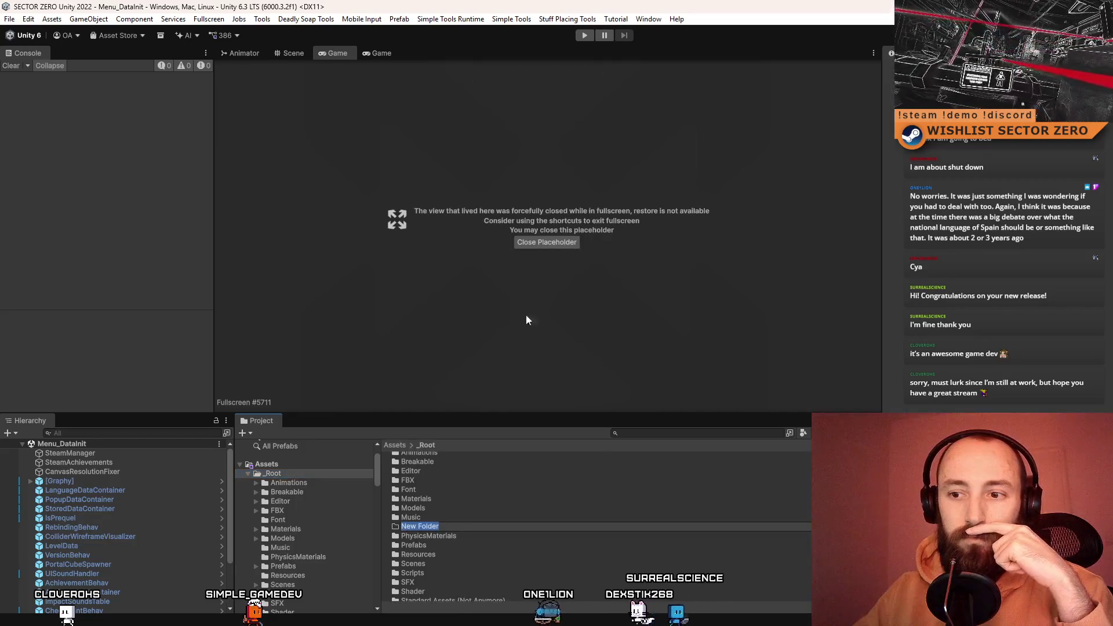
type("Features")
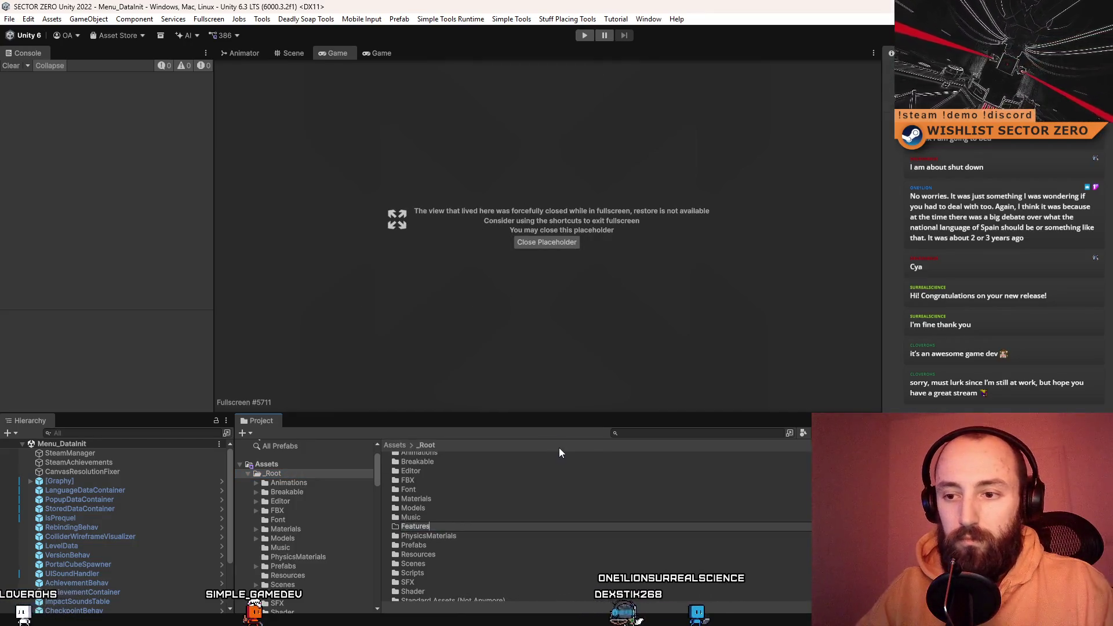
key("Return")
scroll(329, 506, "down", 2)
scroll(299, 497, "up", 4)
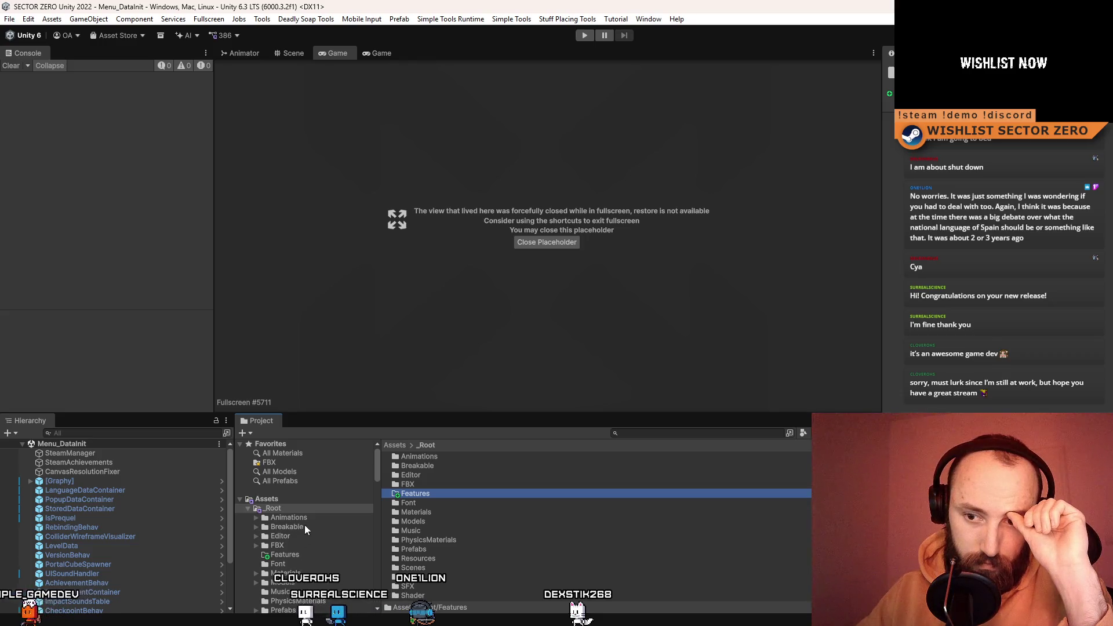
- Move the ConfettyParticle folder from Assets into _Root/Features and open it
left_click(295, 499)
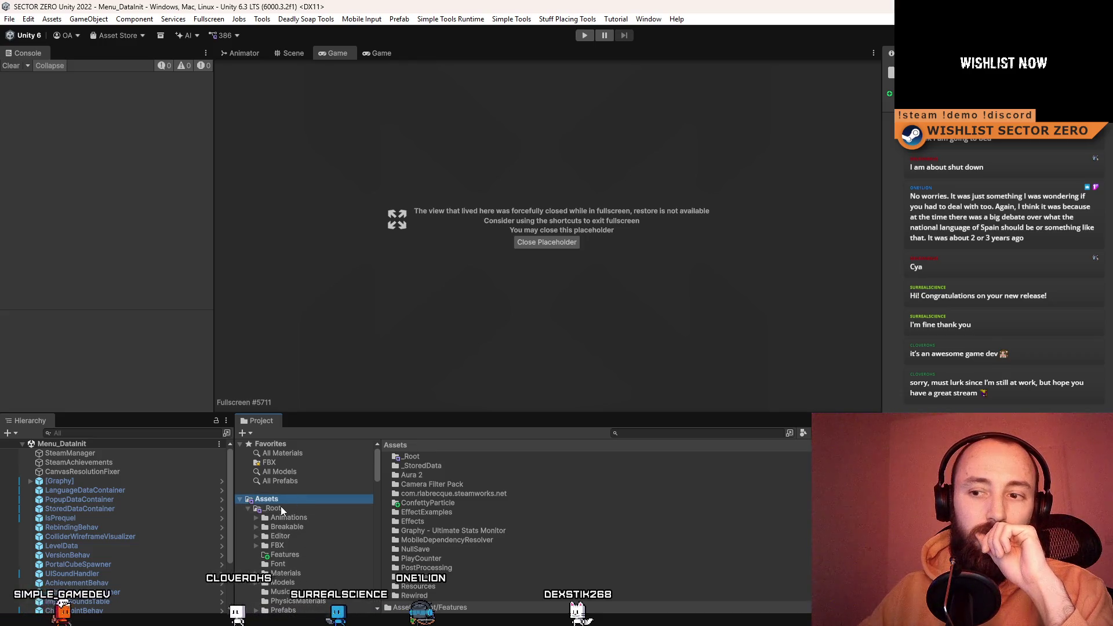
left_click(427, 502)
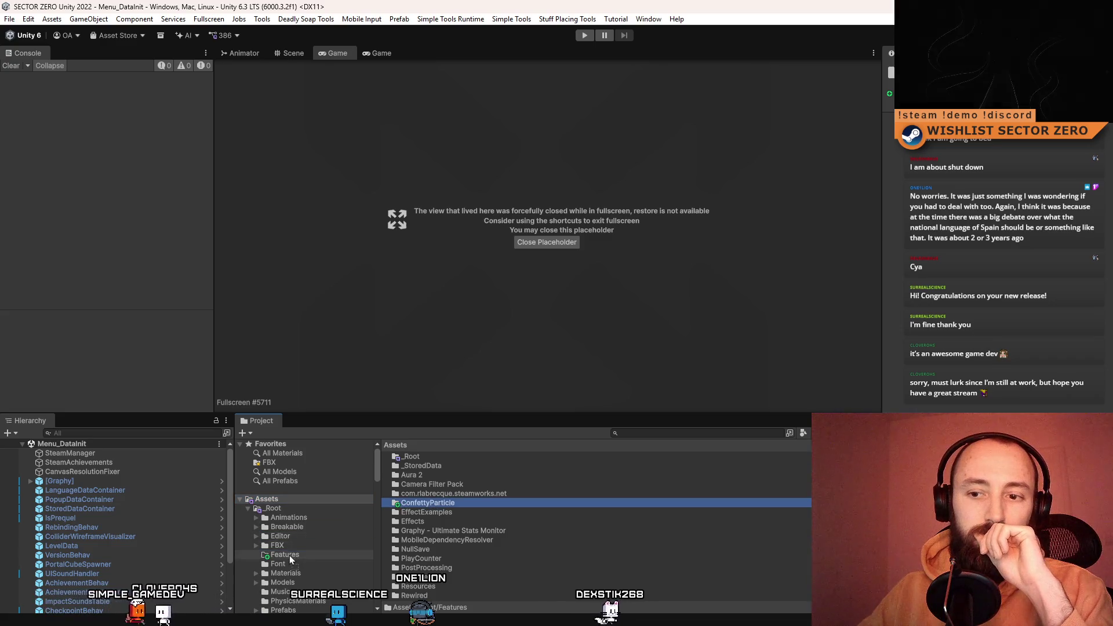
left_click(290, 555)
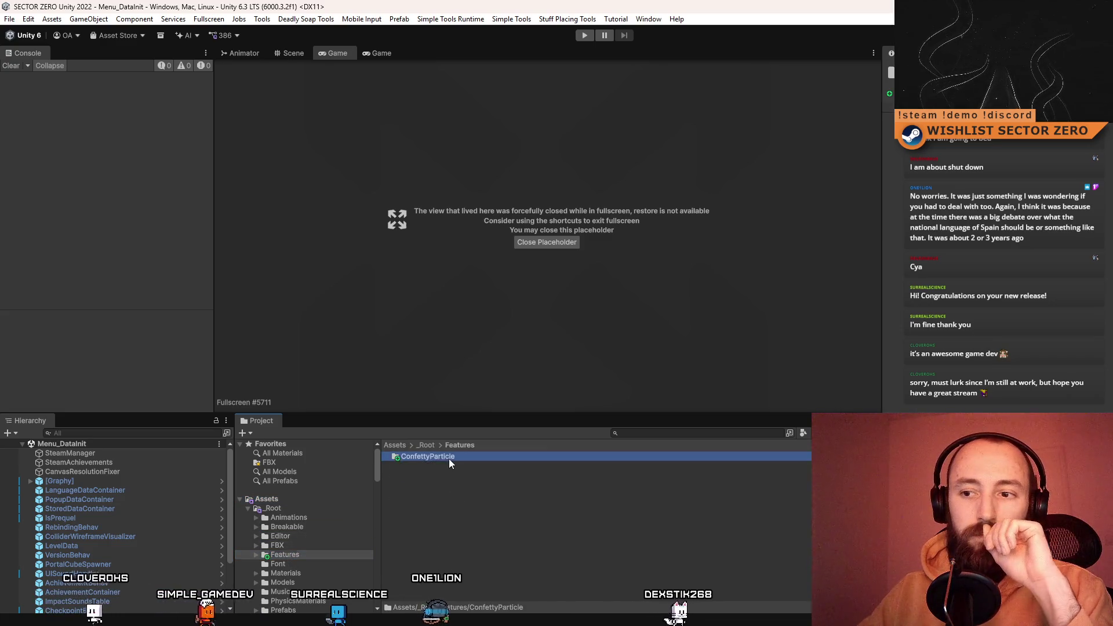
double_click(449, 458)
right_click(452, 532)
left_click(444, 519)
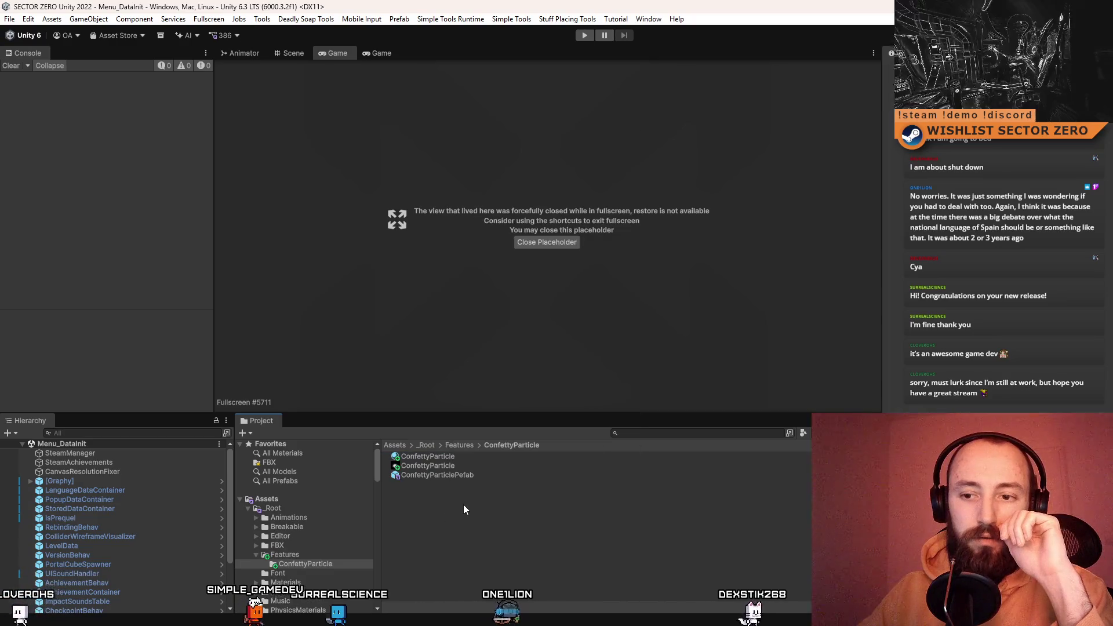
right_click(441, 537)
- Create a MonoBehaviour script named ConfettyParticleSystem in the ConfettyParticle folder
mouse_move(523, 145)
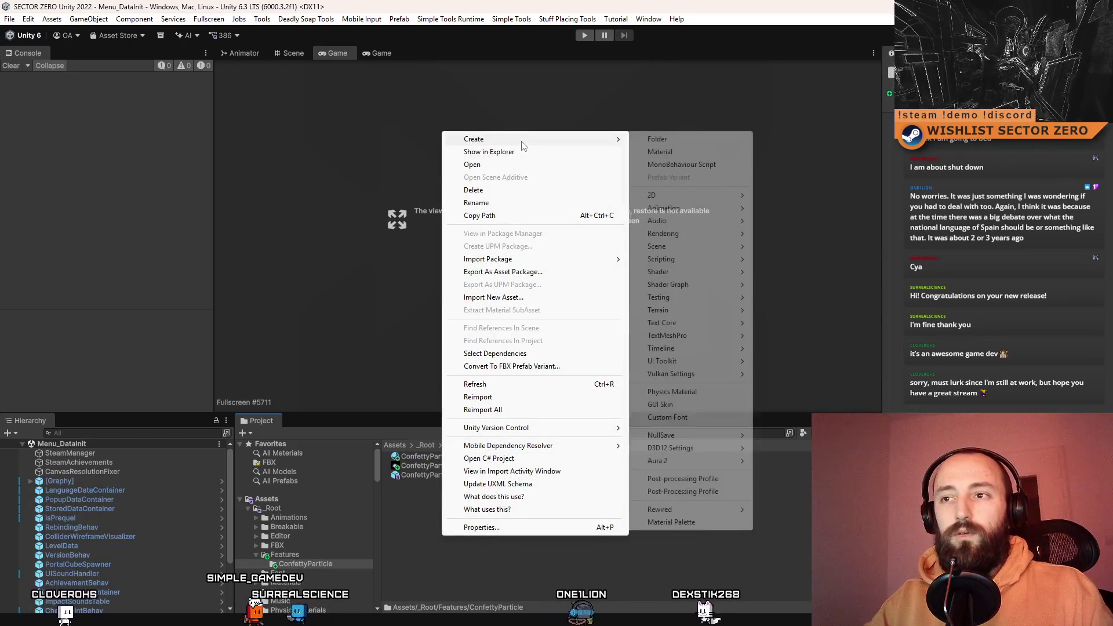
left_click(682, 164)
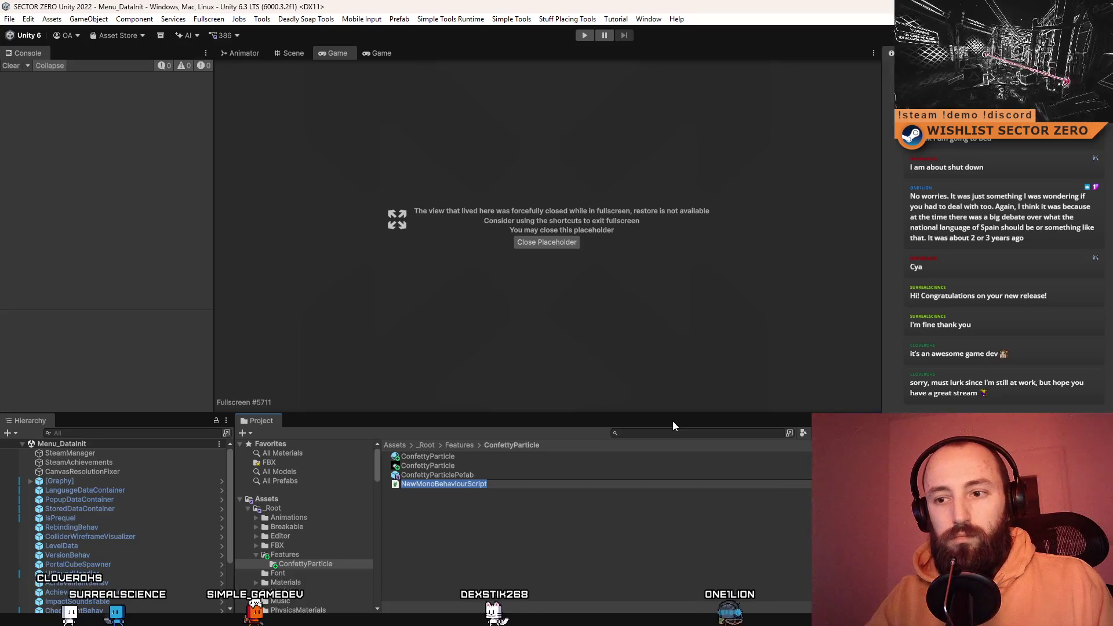
type("ConfettyParticleSystem")
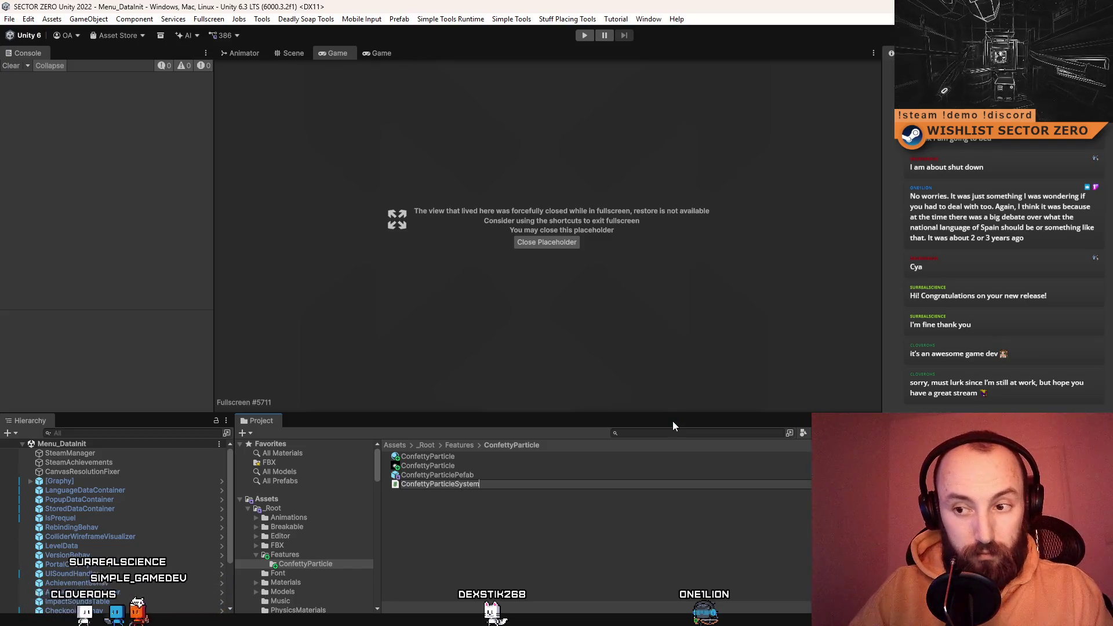
key("Return")
left_click(539, 468)
left_click(508, 484)
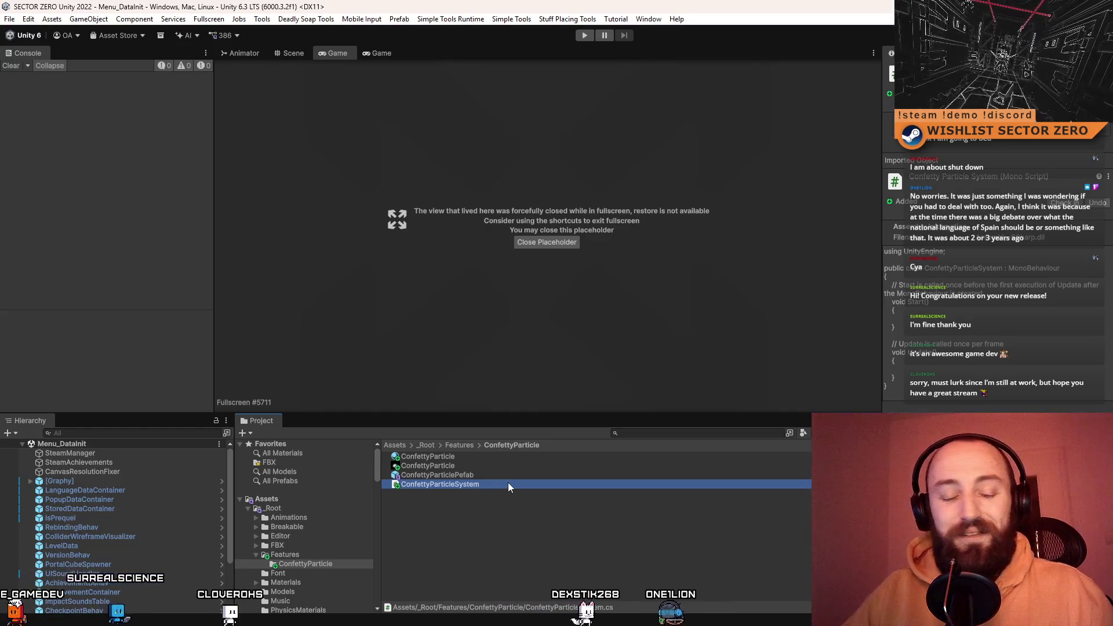
left_click(482, 475)
left_click(471, 483)
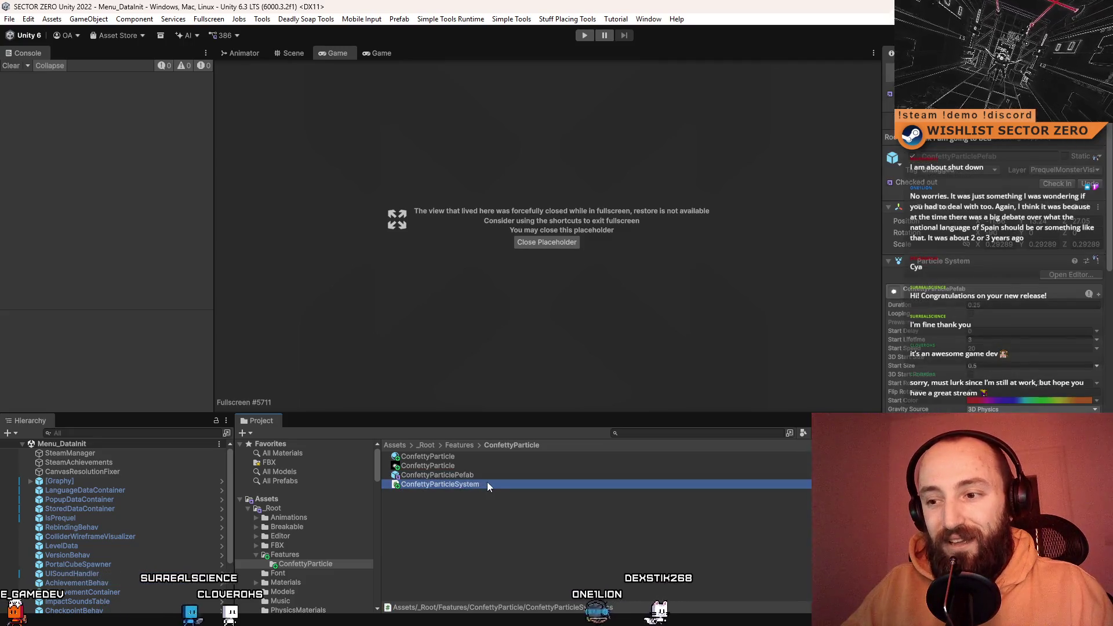
- Open ConfettyParticleSystem.cs in a maximized Visual Studio with all other document tabs closed
double_click(499, 484)
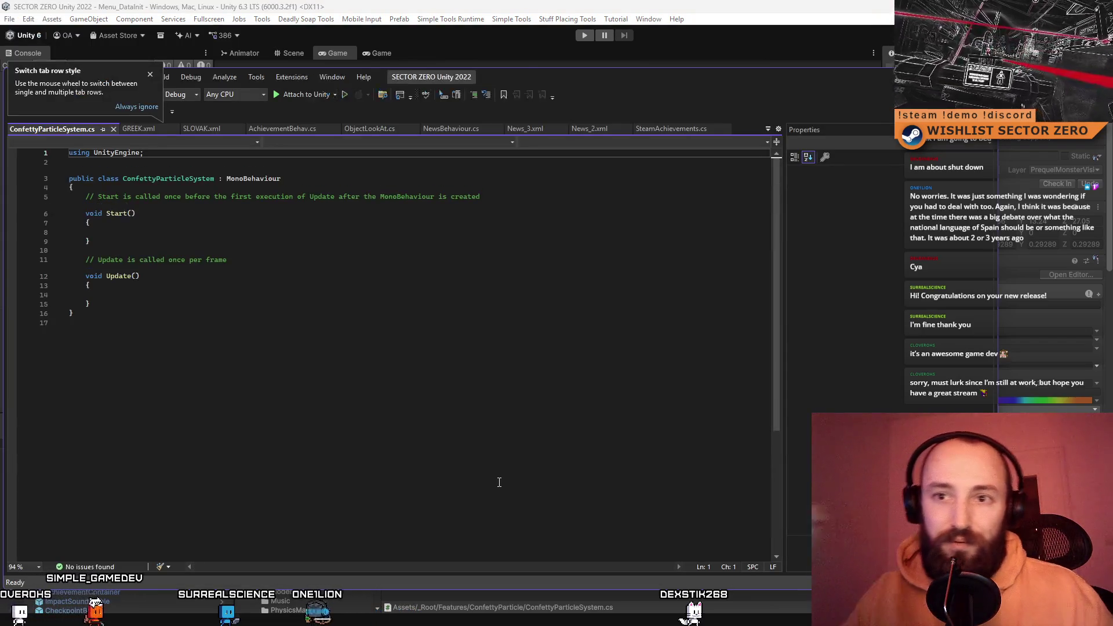
left_click(322, 260)
key("Up")
key("Up")
key("Up")
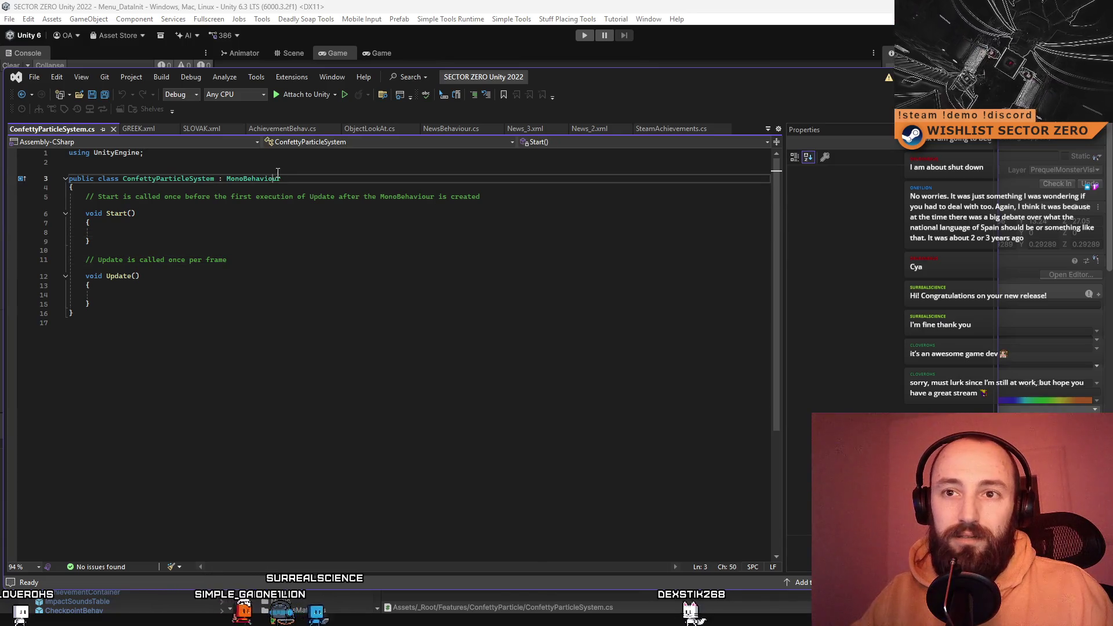
double_click(728, 75)
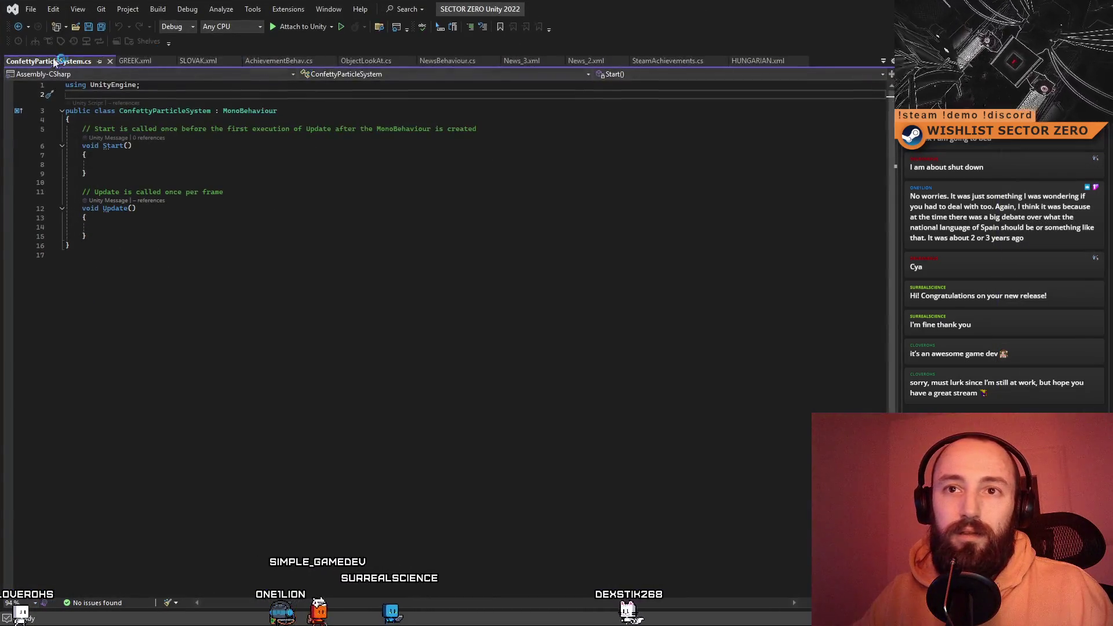
right_click(93, 62)
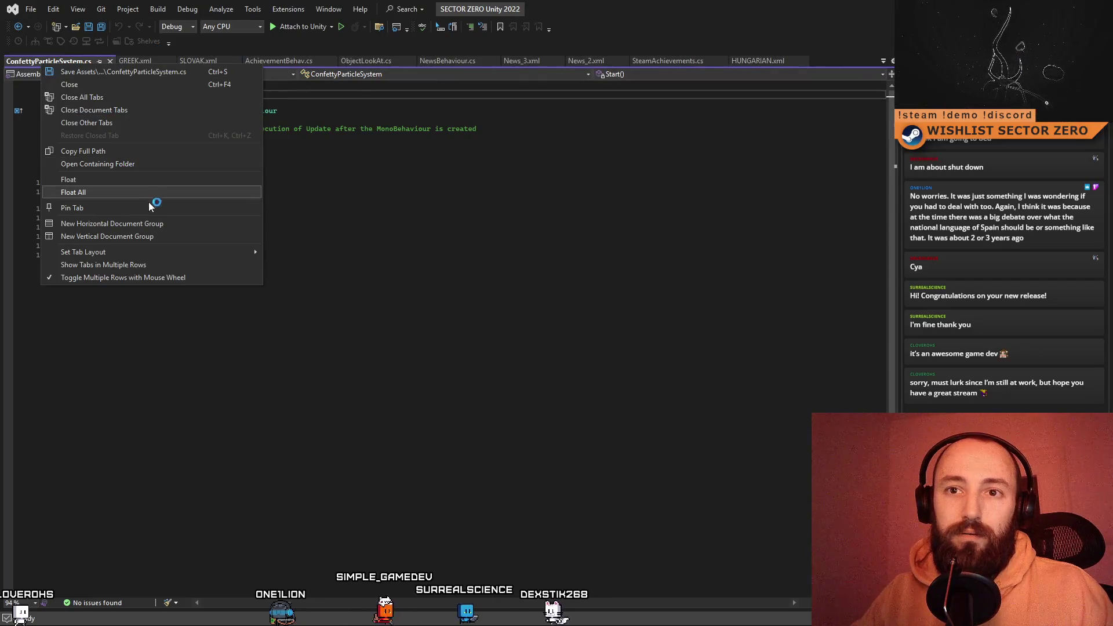
left_click(130, 122)
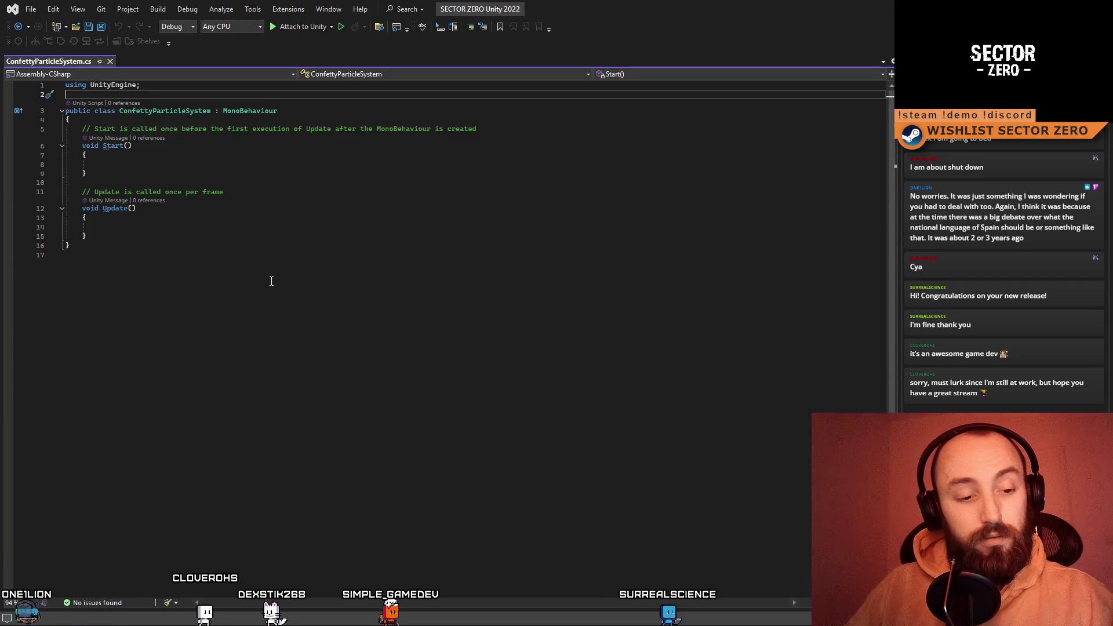
left_click(294, 268)
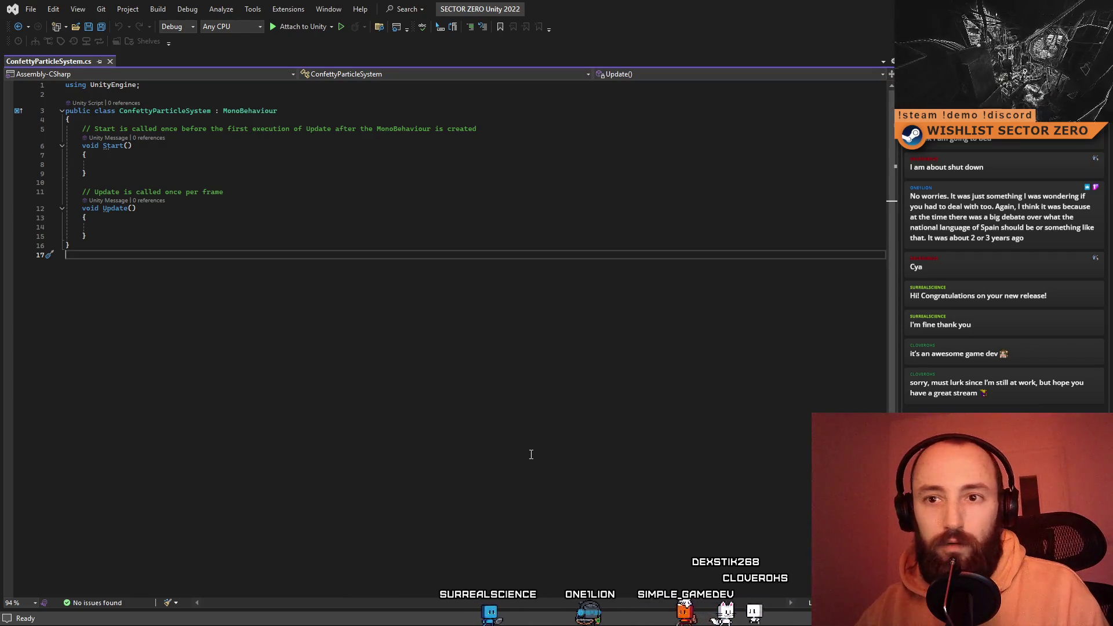
left_click(305, 173)
left_click(140, 233, "shift")
left_click(210, 173)
left_click_drag(85, 132, 165, 215)
left_click(174, 239)
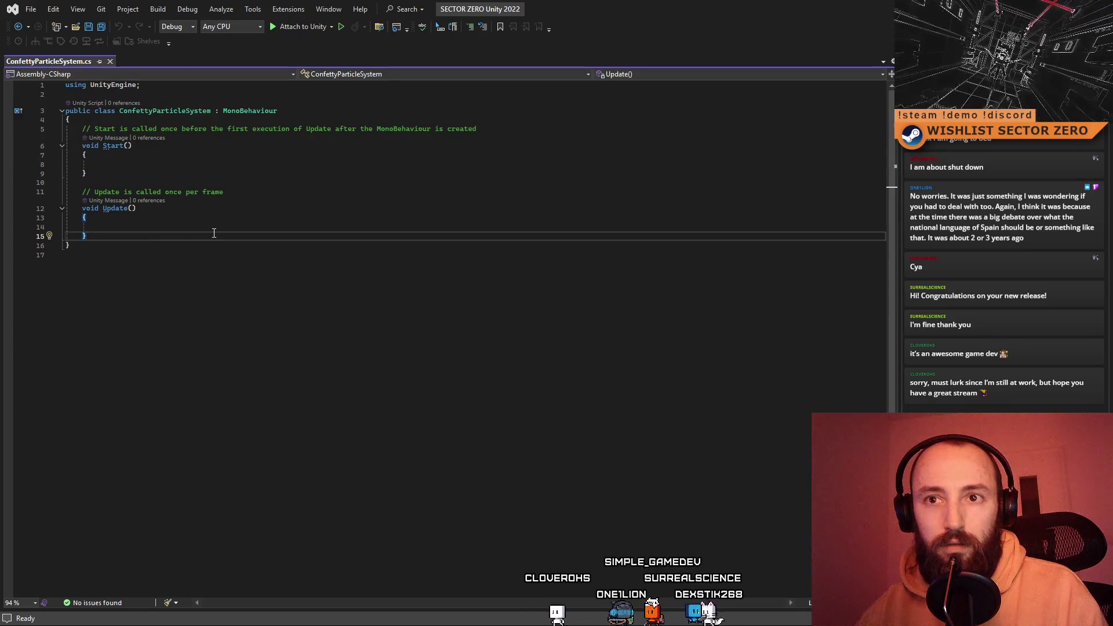
left_click(247, 165)
left_click(239, 234)
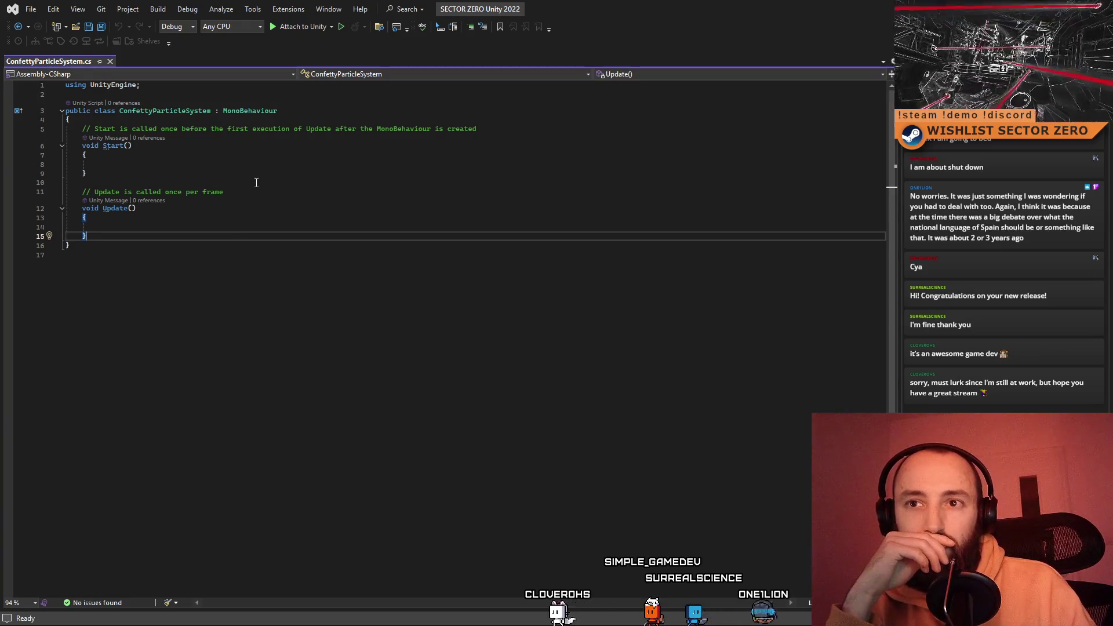
left_click(335, 154)
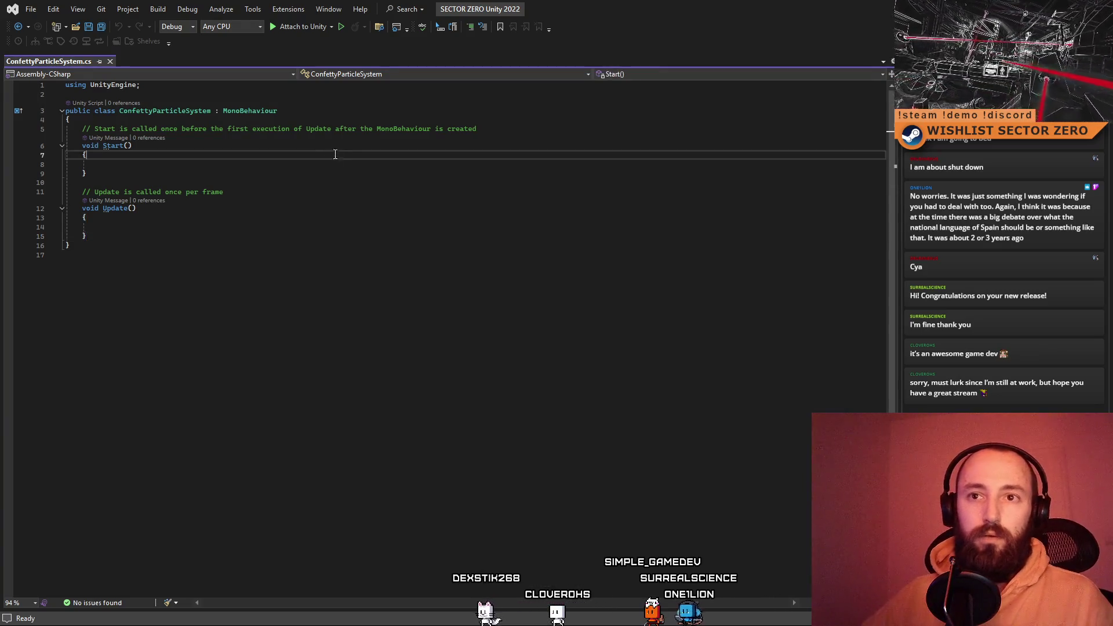
left_click_drag(181, 246, 65, 110)
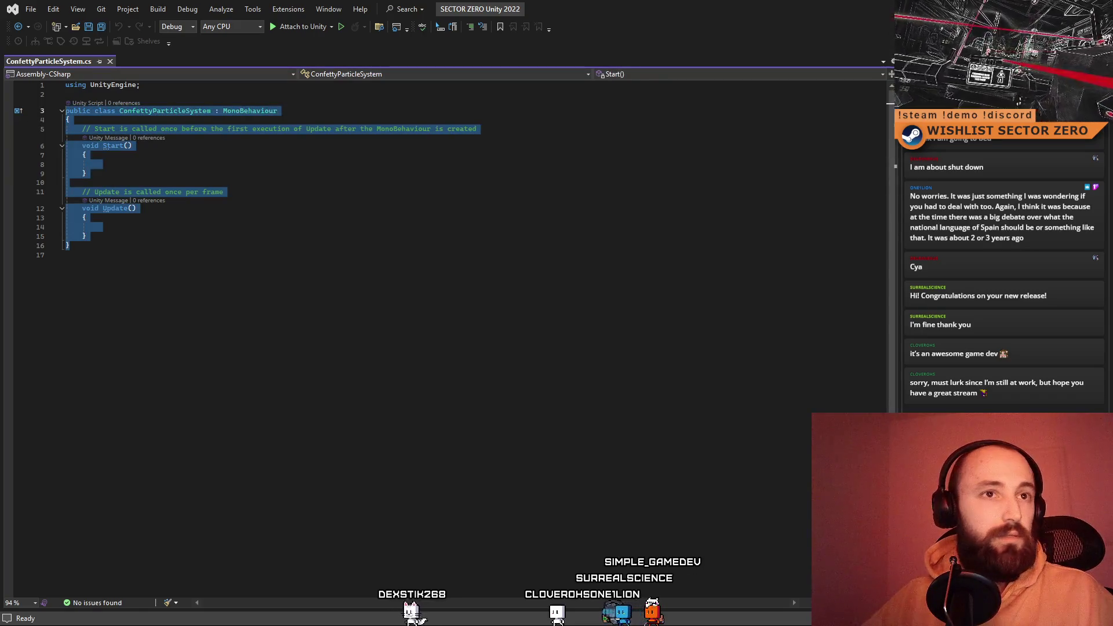
key("alt+Tab")
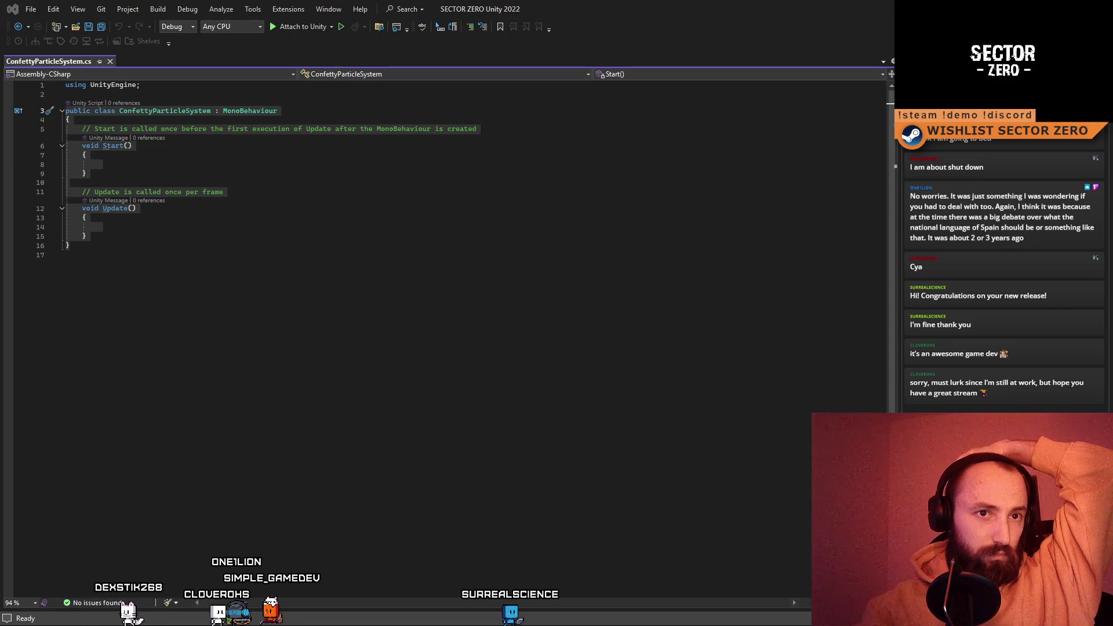
left_click(402, 361)
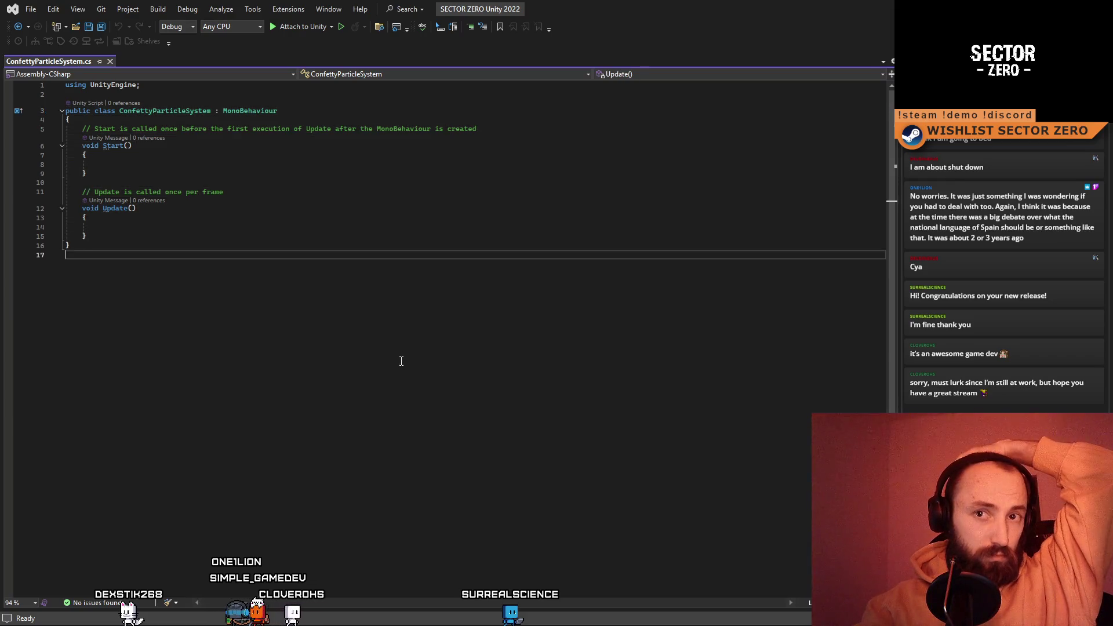
- Replace the ConfettyParticleSystem template with the pasted singleton script and review its fields
key("ctrl+a")
key("ctrl+v")
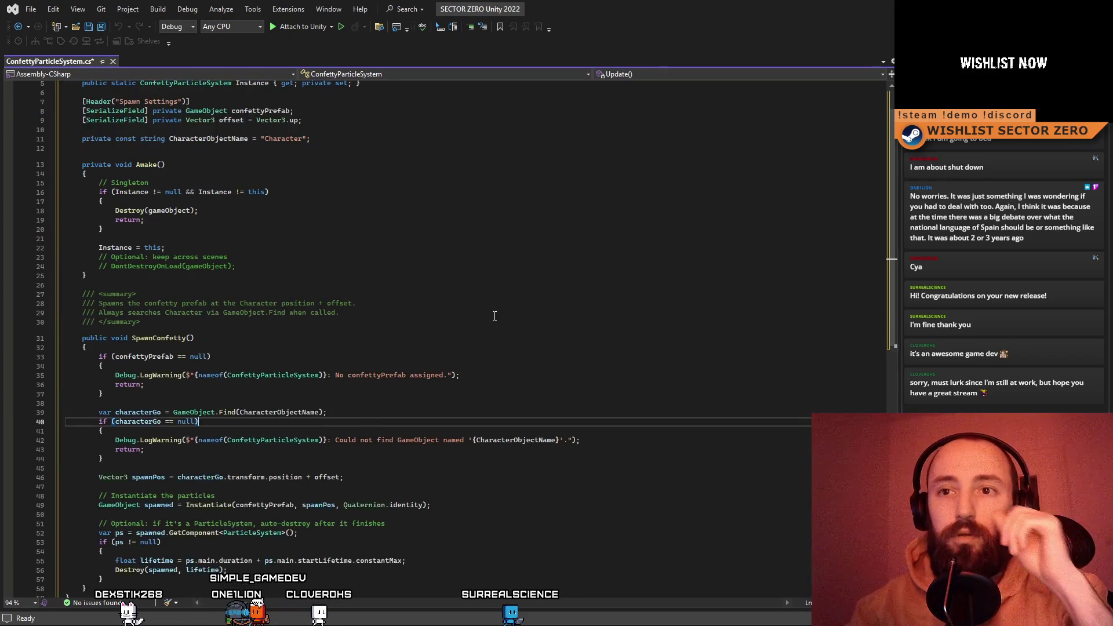
left_click(450, 302)
left_click(444, 154)
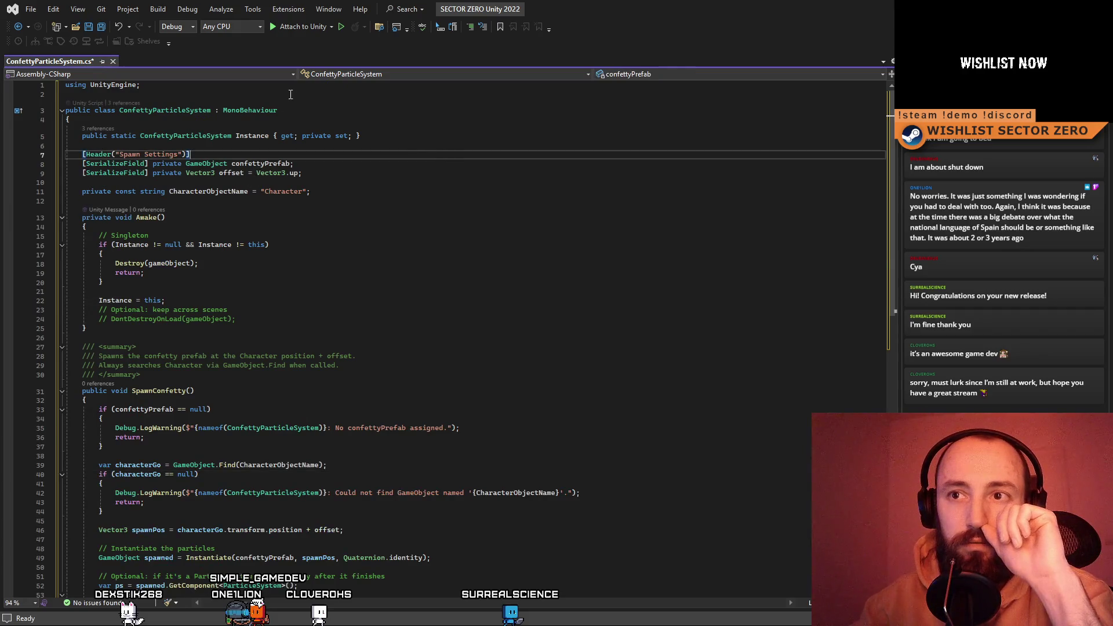
left_click(390, 192)
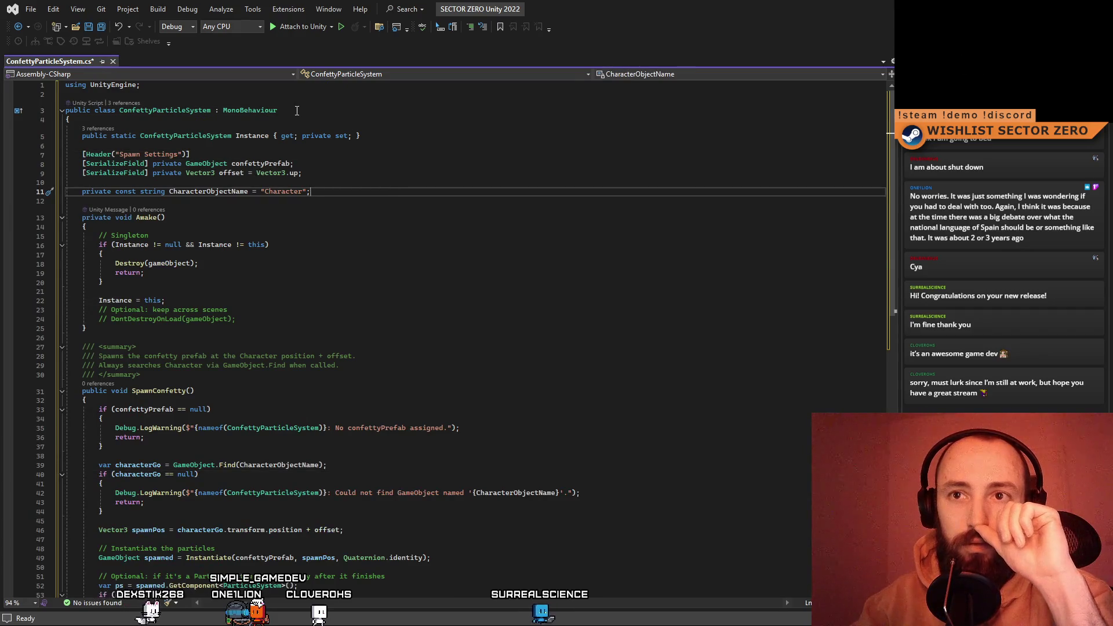
left_click(333, 105)
key("Down")
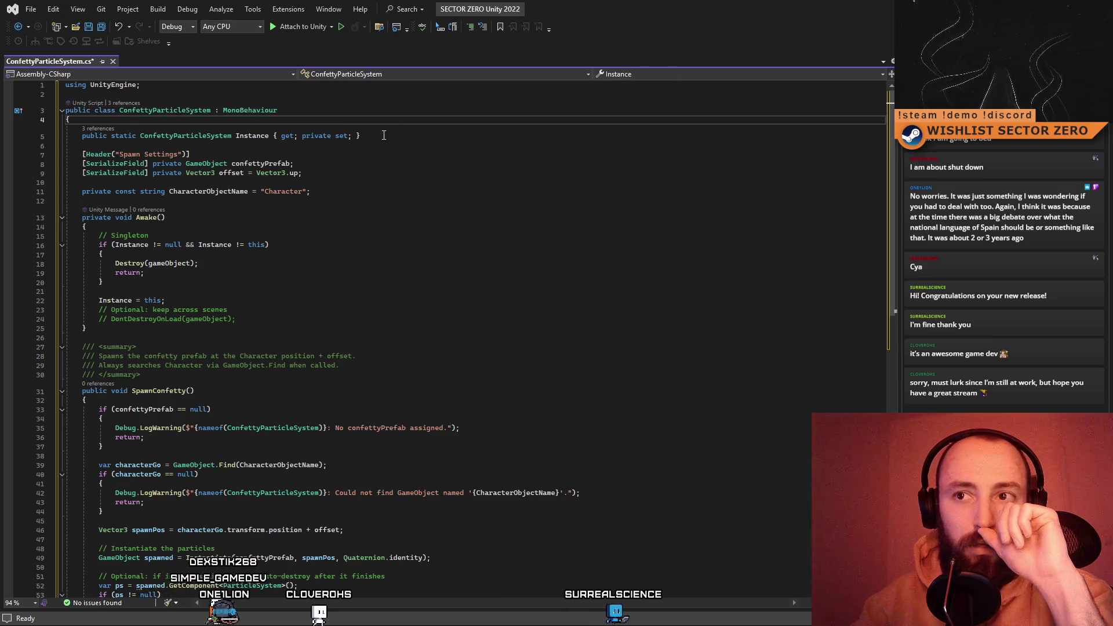
left_click(255, 136)
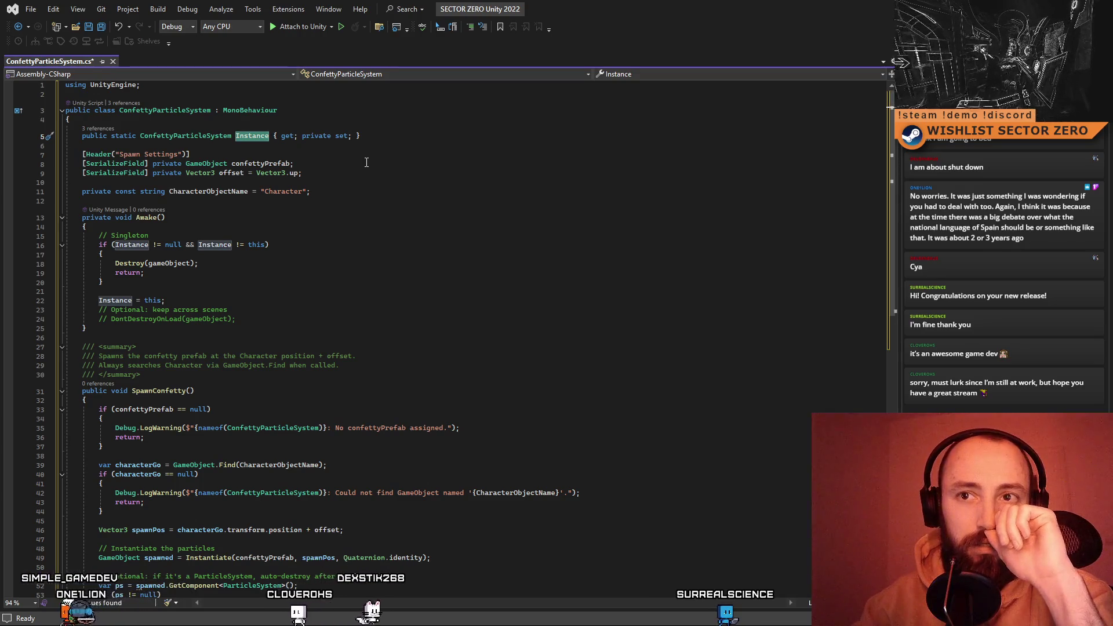
key("Down")
key("Down")
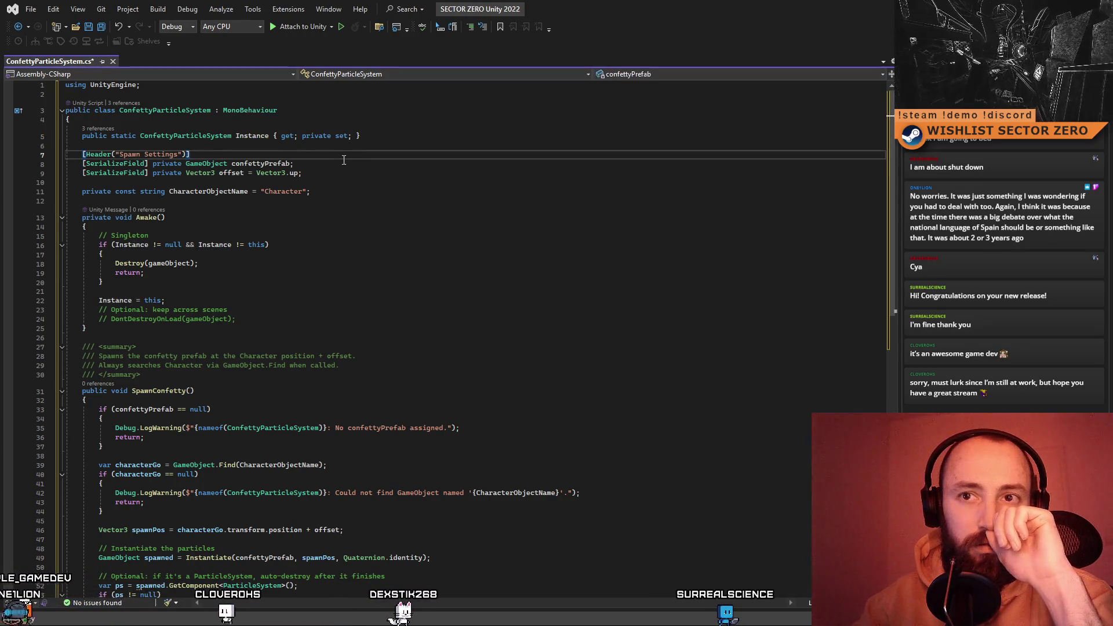
key("Down")
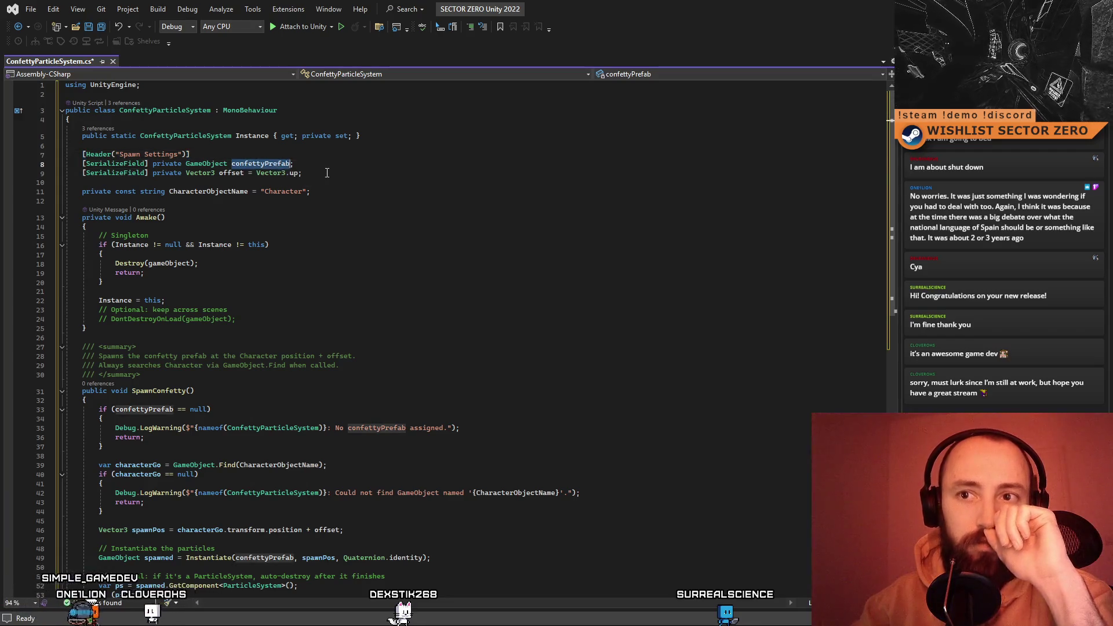
- Drop the '= Vector3.up' offset default and delete the CharacterObjectName constant line
left_click(326, 174)
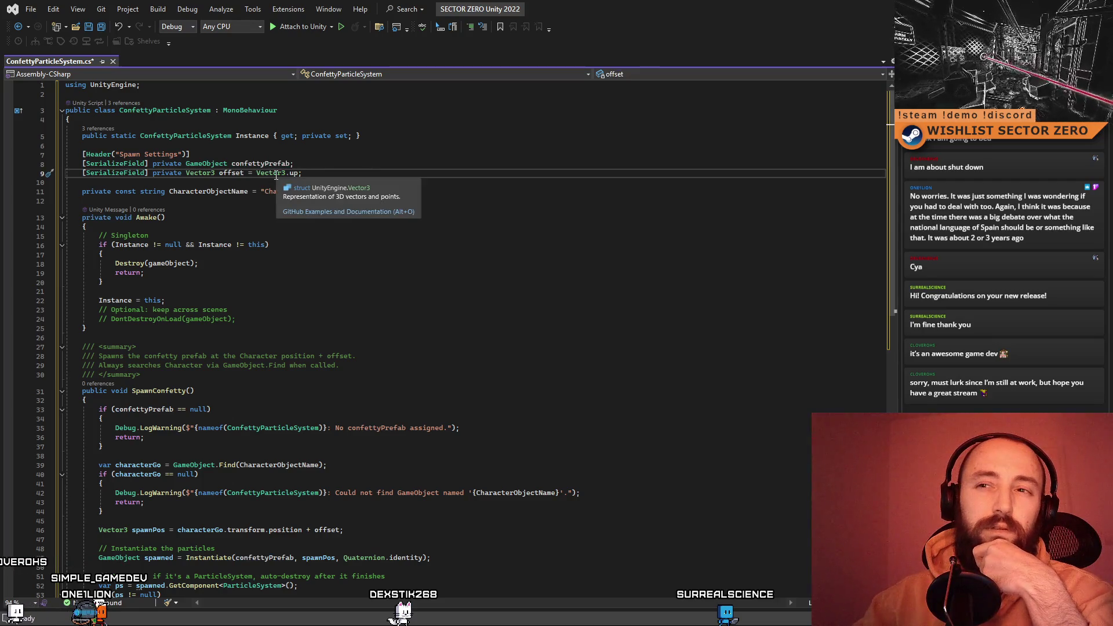
left_click(293, 173)
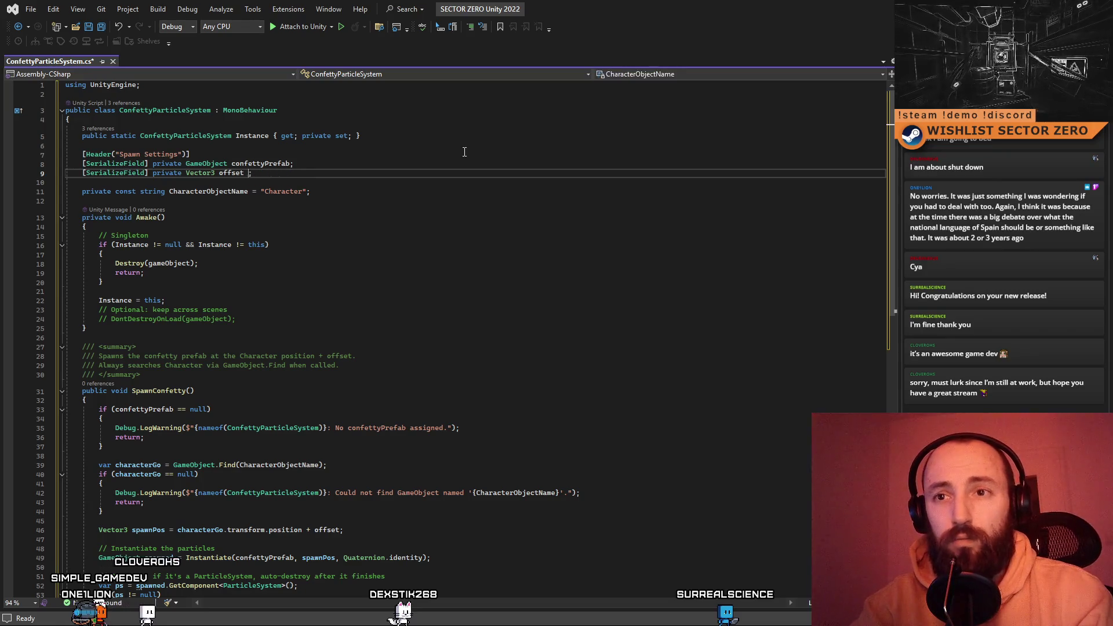
key("Down")
key("Down")
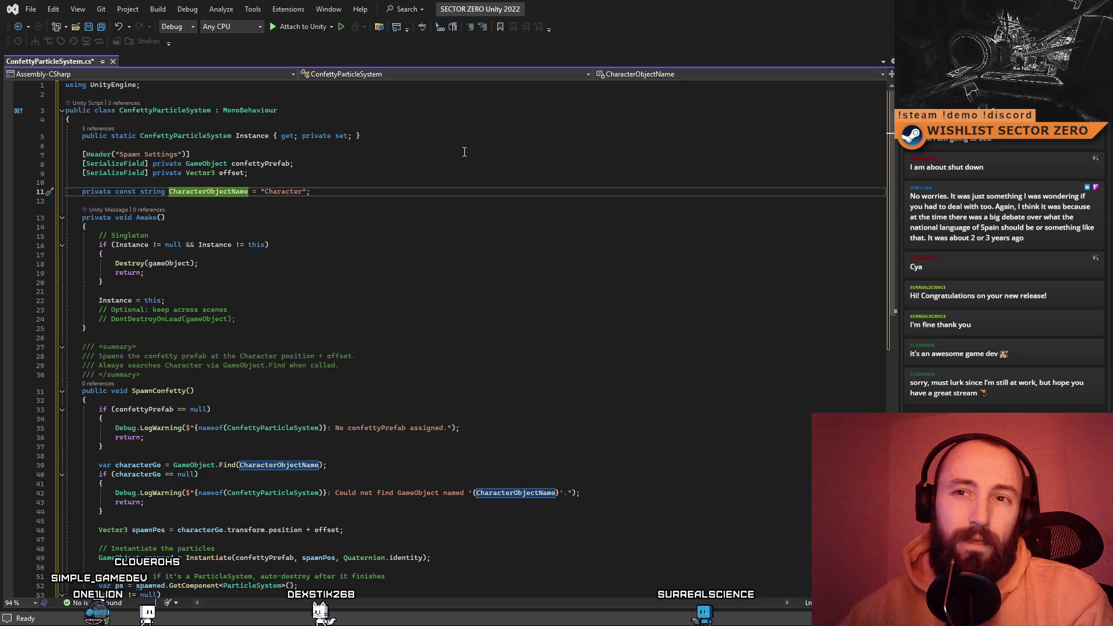
left_click(304, 192)
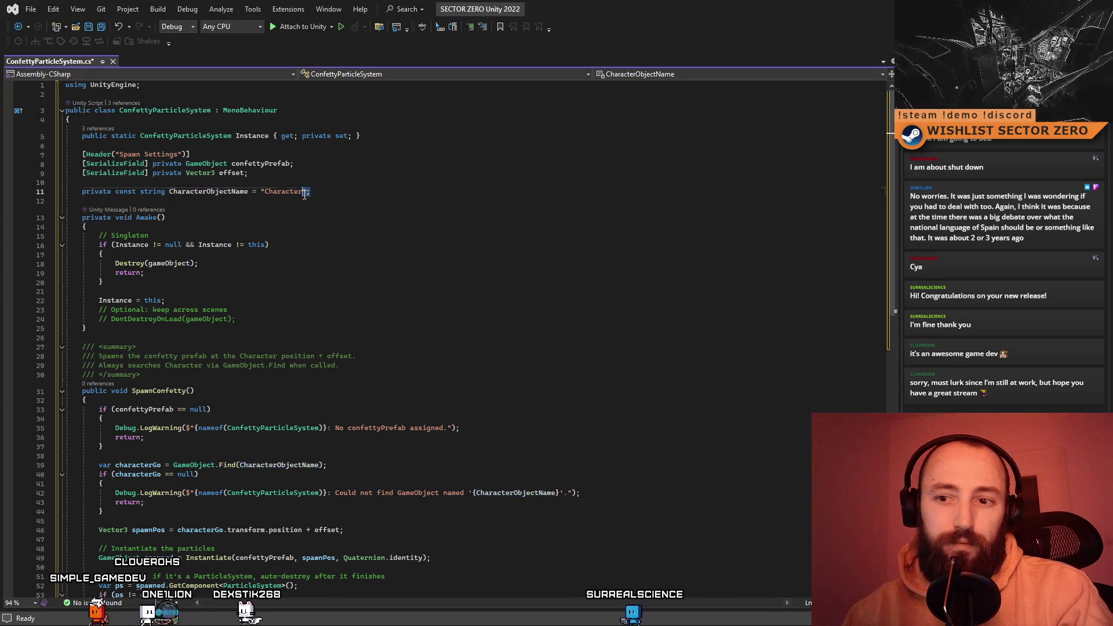
left_click_drag(305, 192, 65, 187)
key("BackSpace")
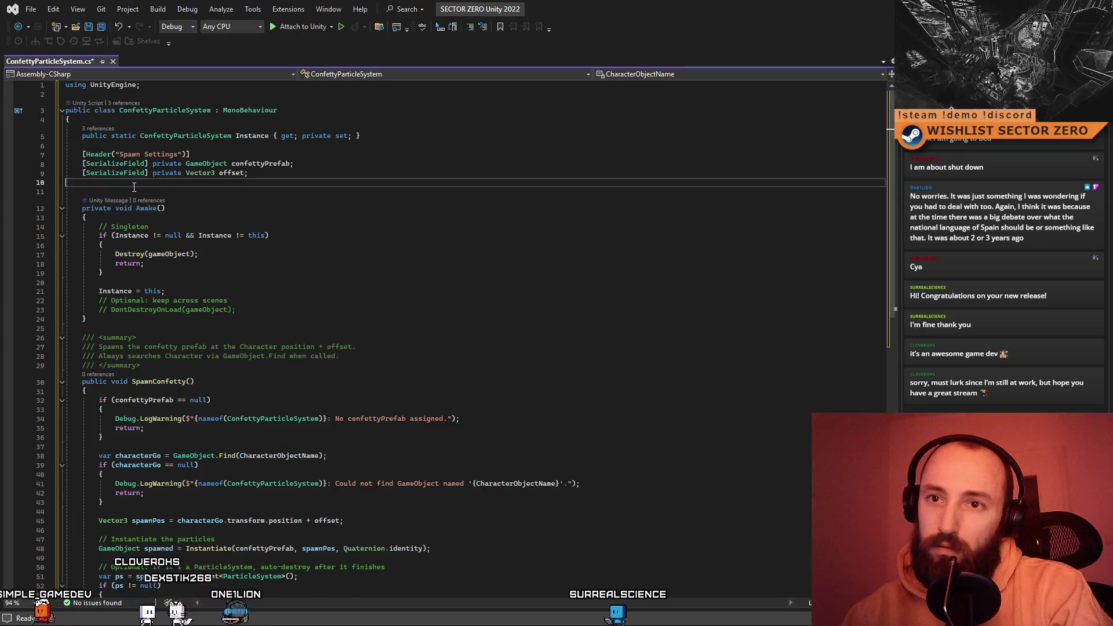
key("Delete")
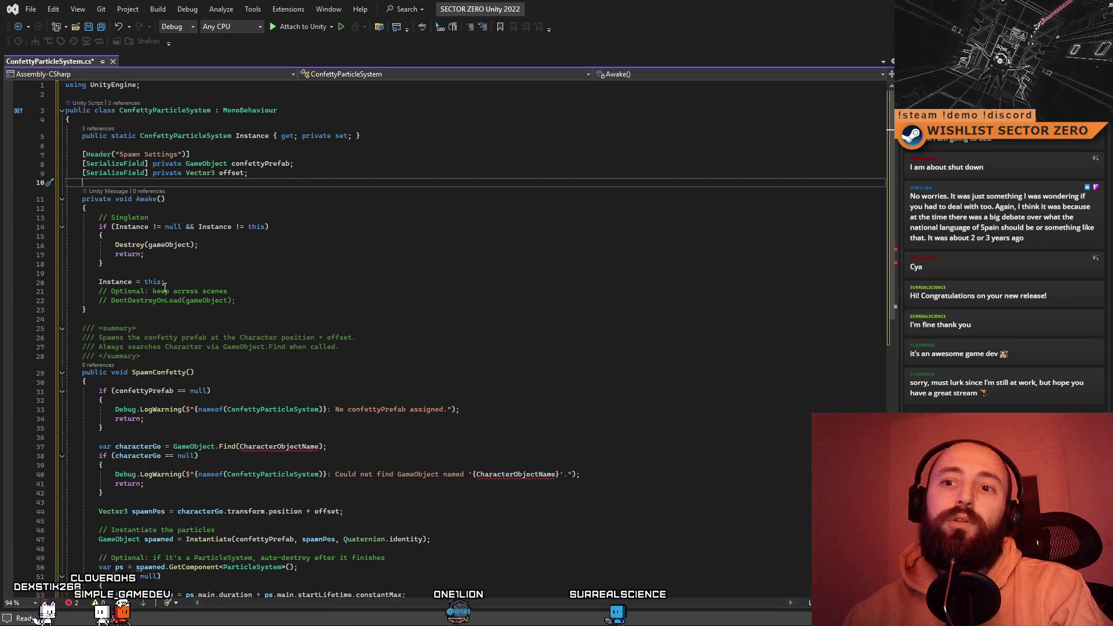
- Uncomment the DontDestroyOnLoad call and delete its keep-across-scenes comment
left_click(109, 301)
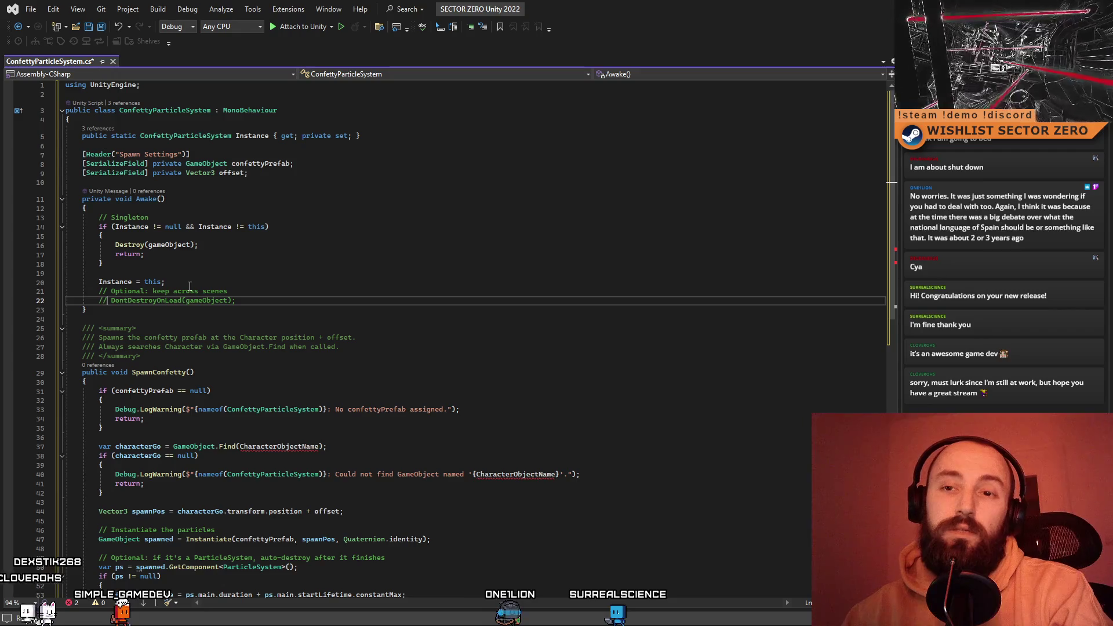
left_click(263, 289)
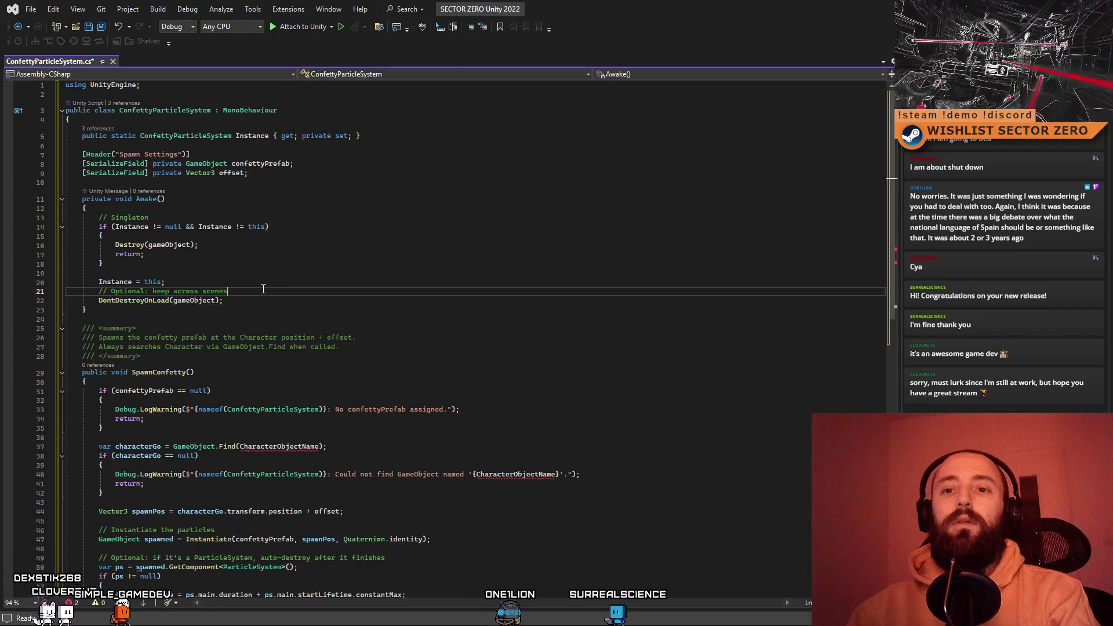
key("shift+Home")
key("Delete")
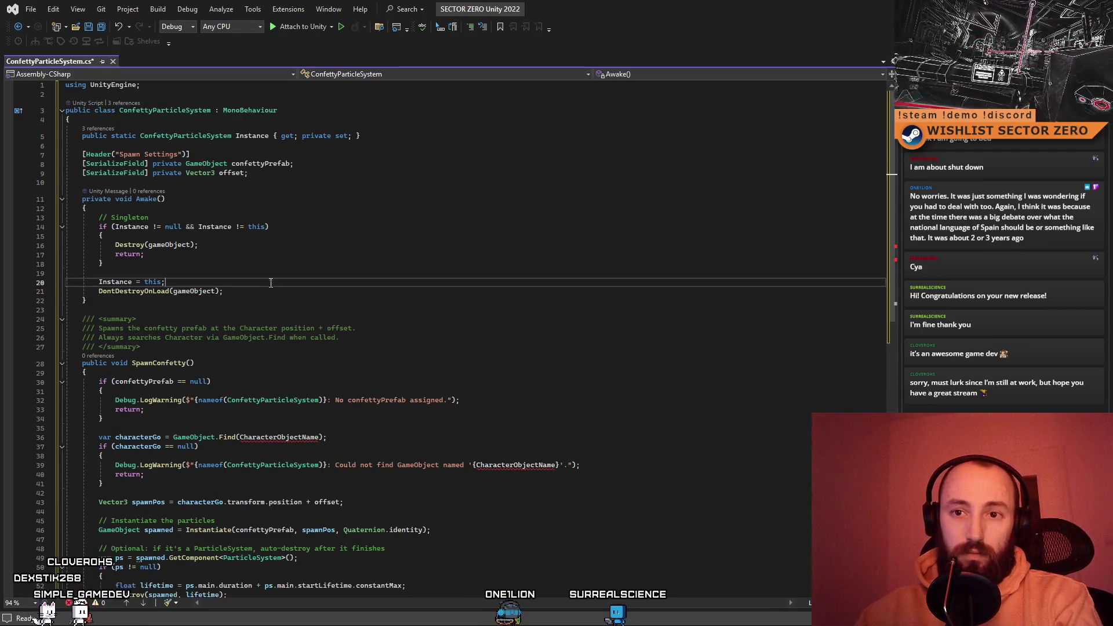